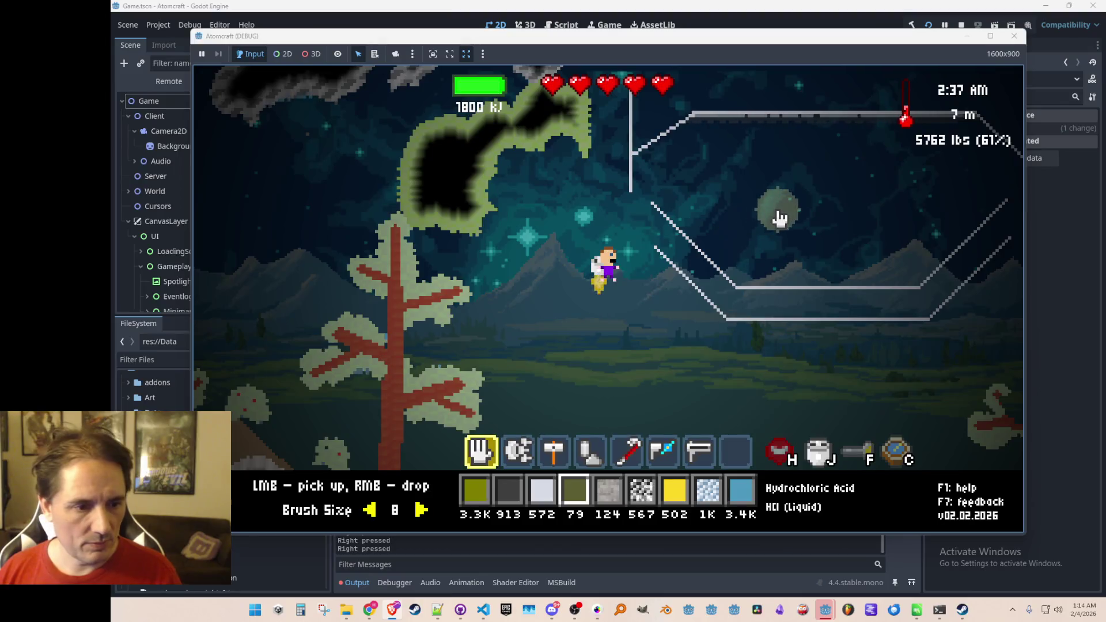
Pour liquid Magnesium Chloride, found by filtering 'magne', into the tank
{"action": "key", "text": "Tab"}
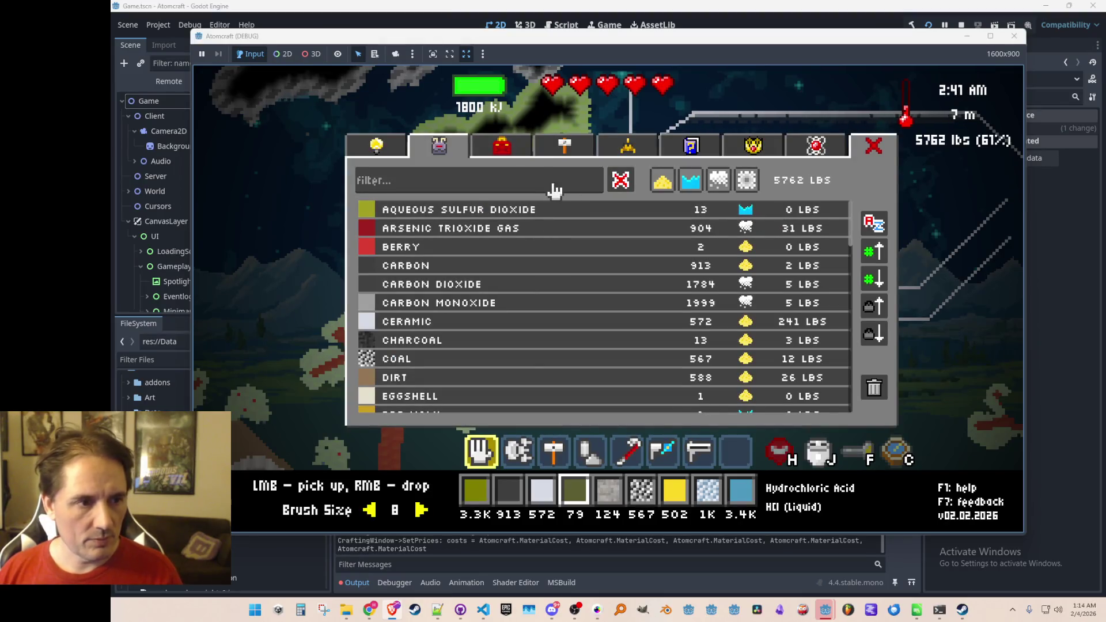
{"action": "type", "text": "magne"}
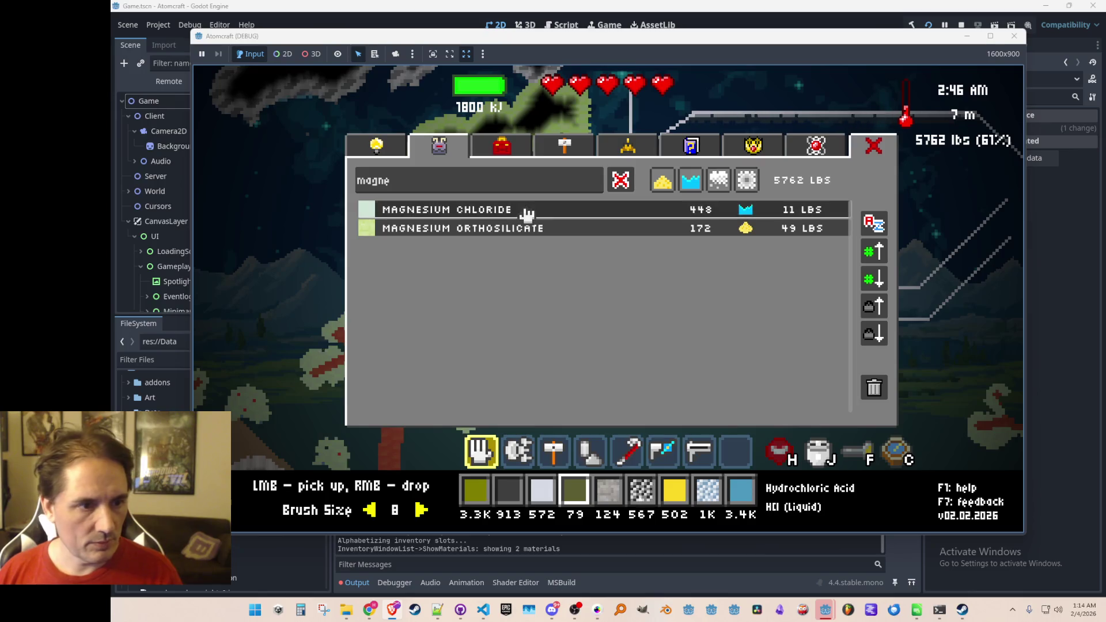
{"action": "left_click", "coordinate": [526, 217]}
{"action": "right_click", "coordinate": [795, 233]}
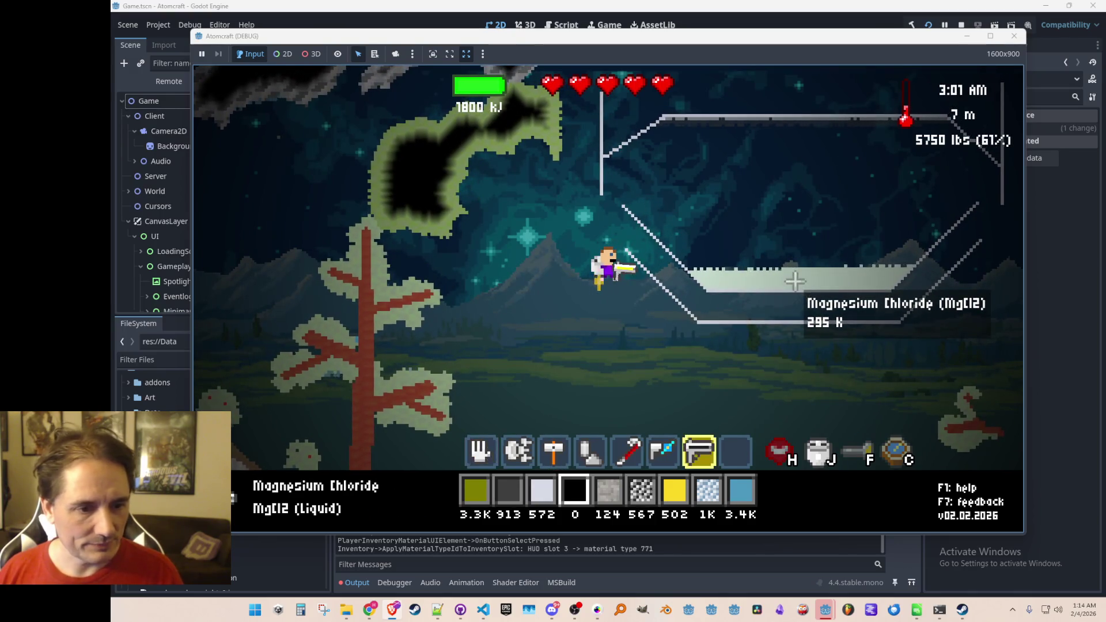
Browse the shop's tool listing, then run the 'free' command
{"action": "key", "text": "i"}
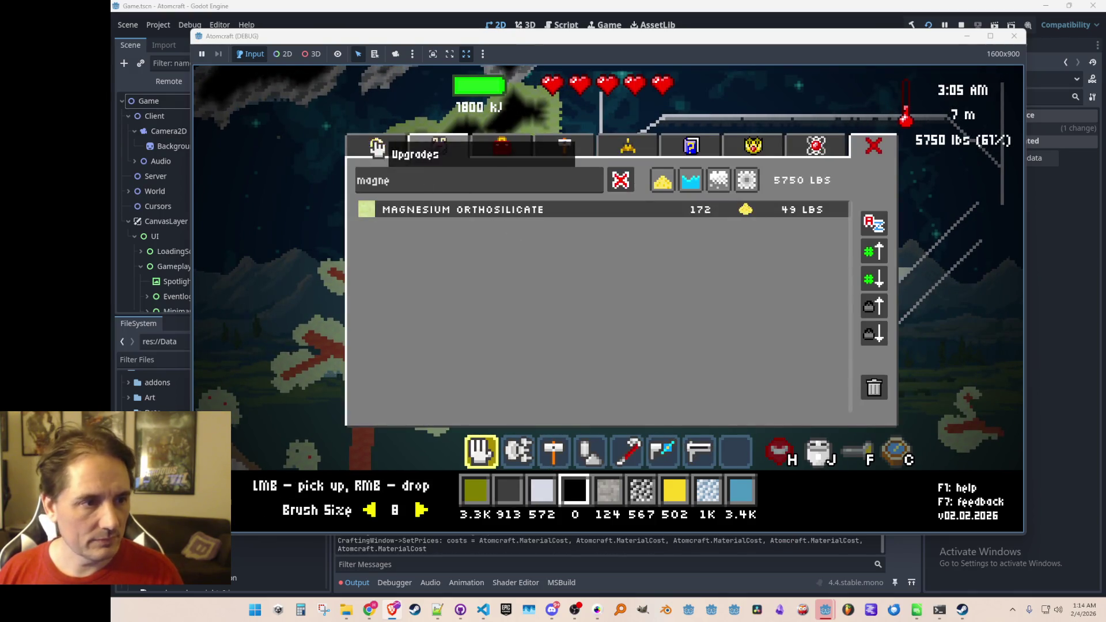
{"action": "left_click", "coordinate": [376, 146]}
{"action": "scroll", "coordinate": [582, 340], "scroll_direction": "down", "scroll_amount": 3}
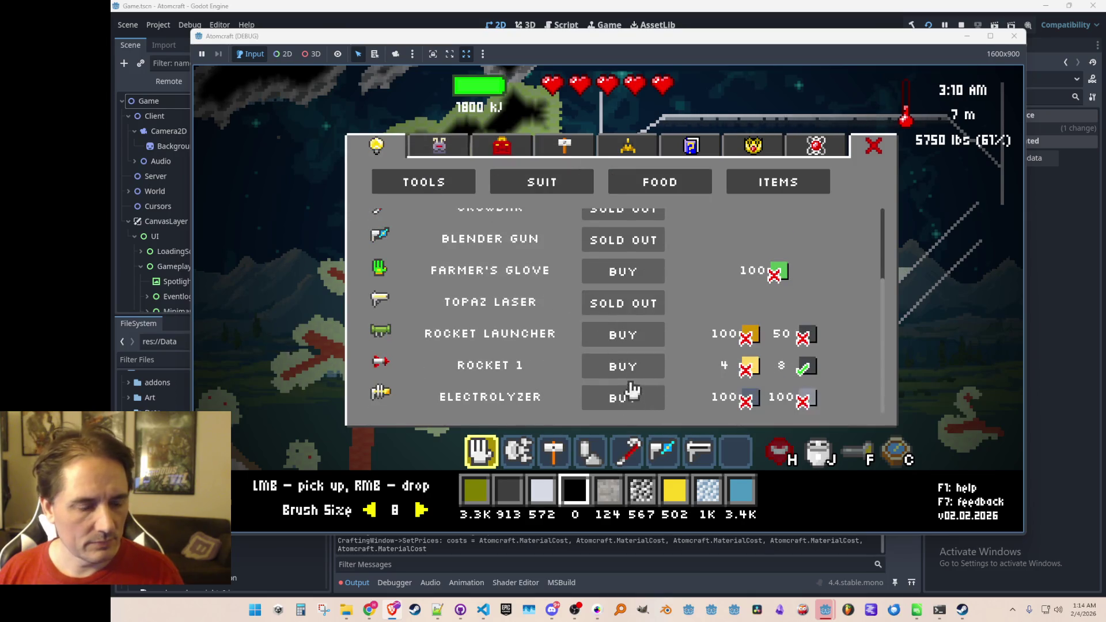
{"action": "key", "text": "Escape"}
{"action": "key", "text": "Return"}
{"action": "type", "text": "free"}
{"action": "key", "text": "Return"}
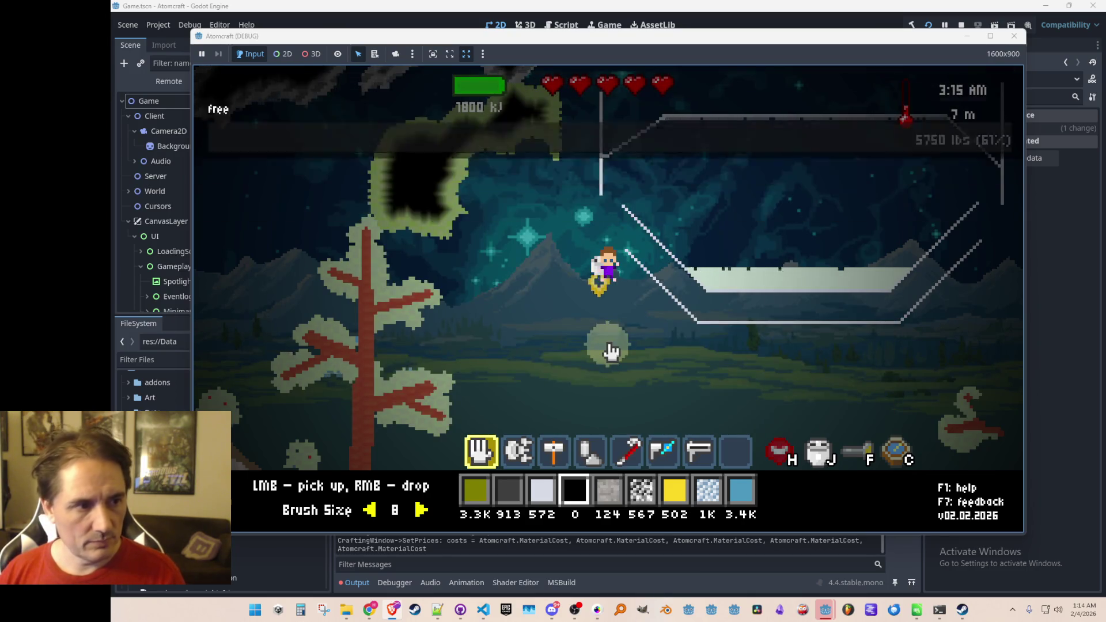
Buy the Electrolyzer, equip it on slot 8, fire it at the pool, then switch to the Reactions folder
{"action": "key", "text": "i"}
{"action": "left_click", "coordinate": [624, 399]}
{"action": "key", "text": "Escape"}
{"action": "key", "text": "8"}
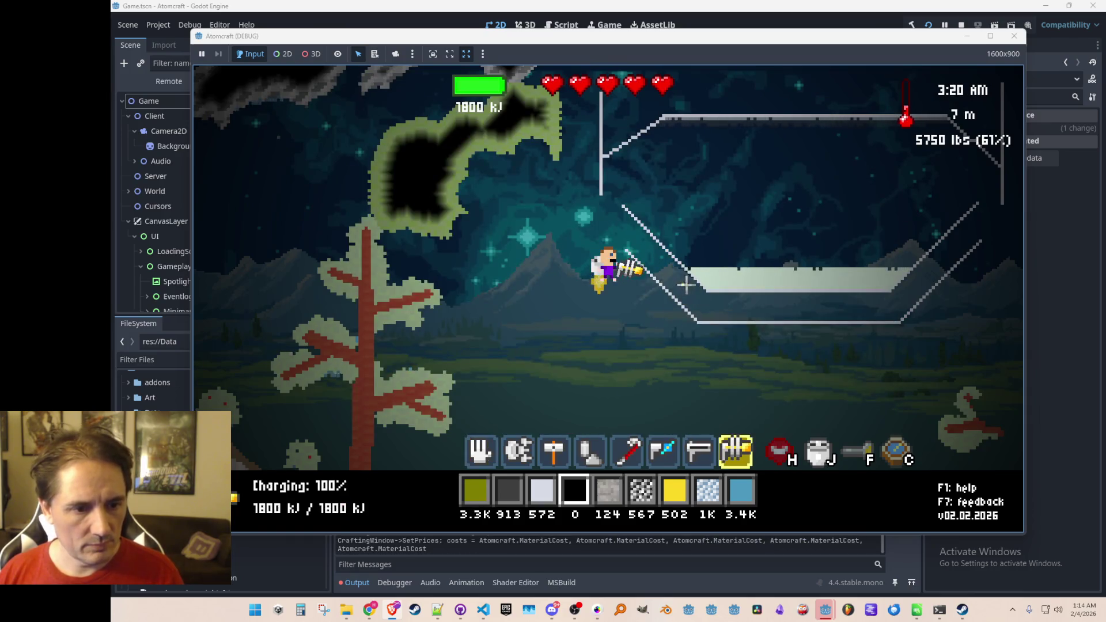
{"action": "left_click_drag", "start_coordinate": [803, 272], "coordinate": [832, 213]}
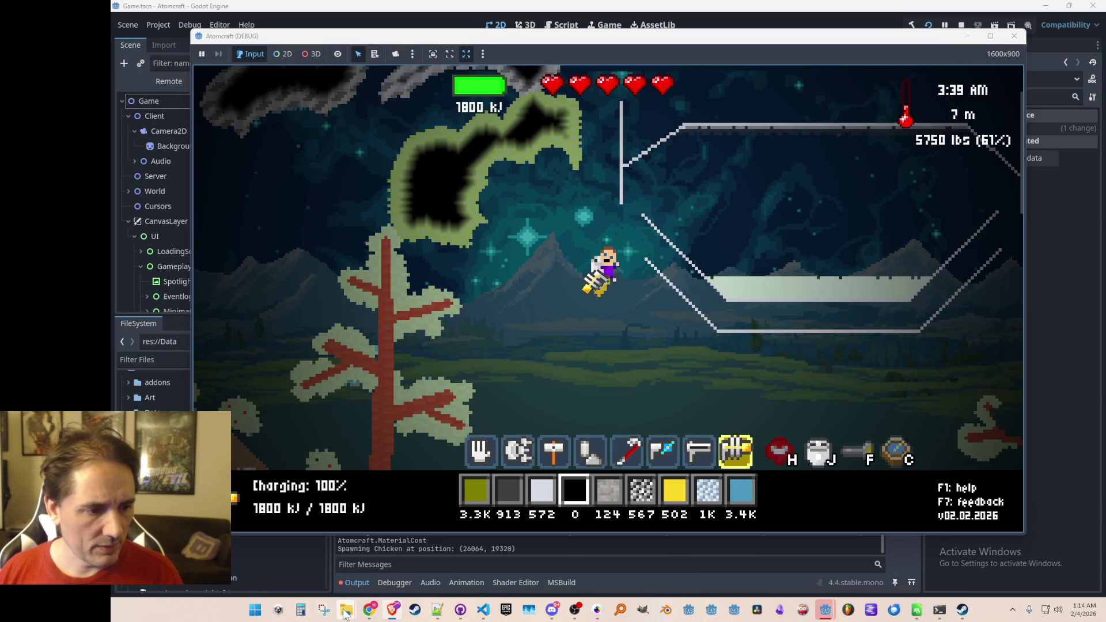
{"action": "mouse_move", "coordinate": [344, 614]}
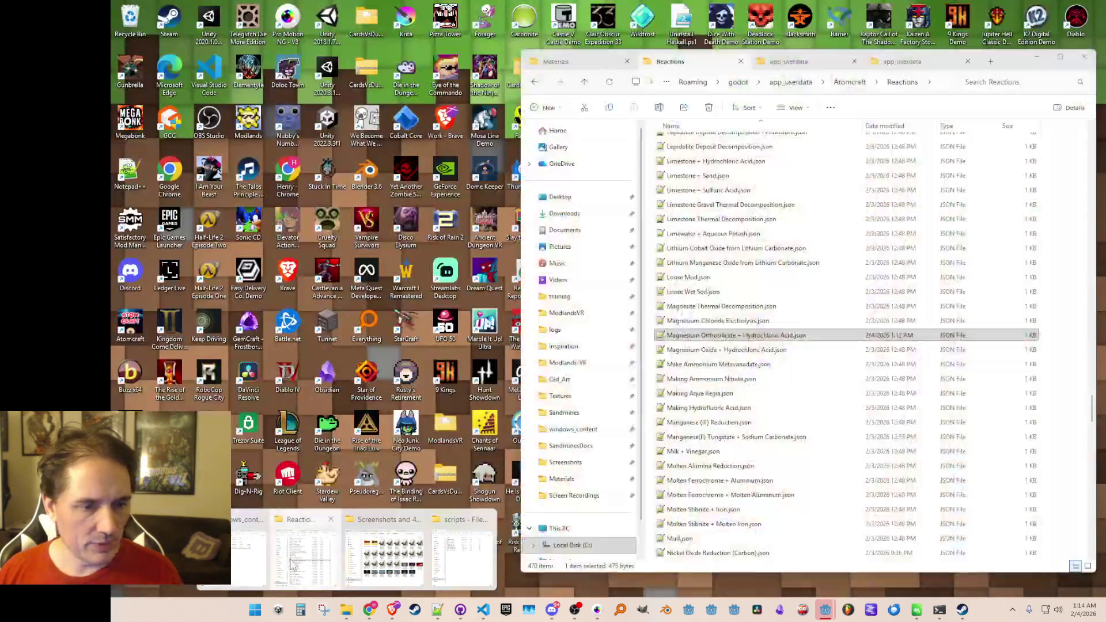
{"action": "left_click", "coordinate": [432, 567]}
{"action": "double_click", "coordinate": [754, 320]}
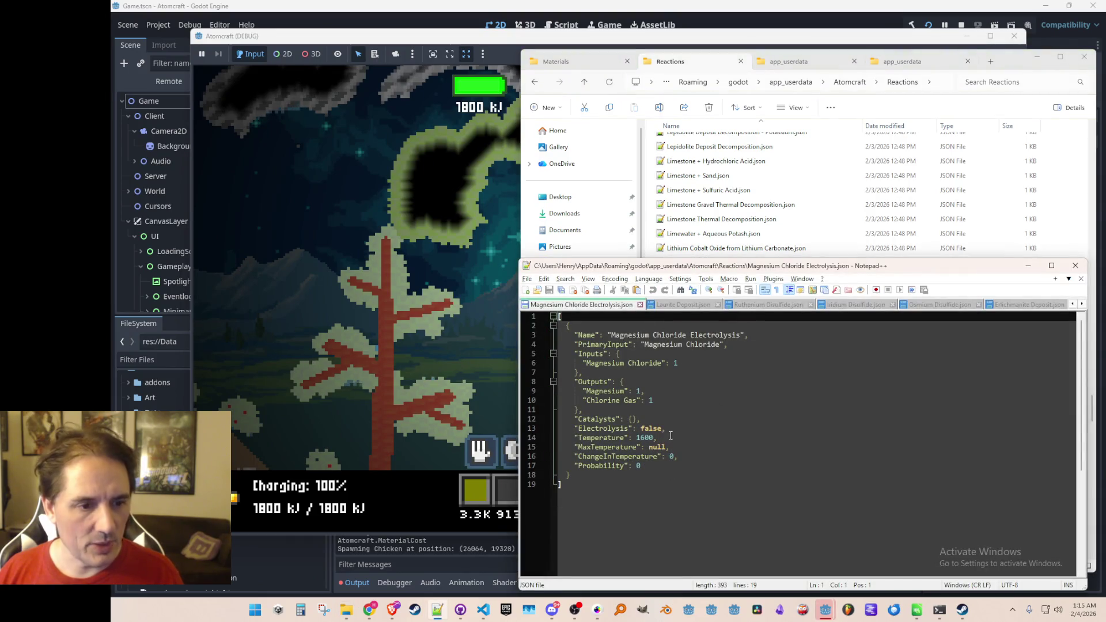
{"action": "left_click", "coordinate": [1030, 265]}
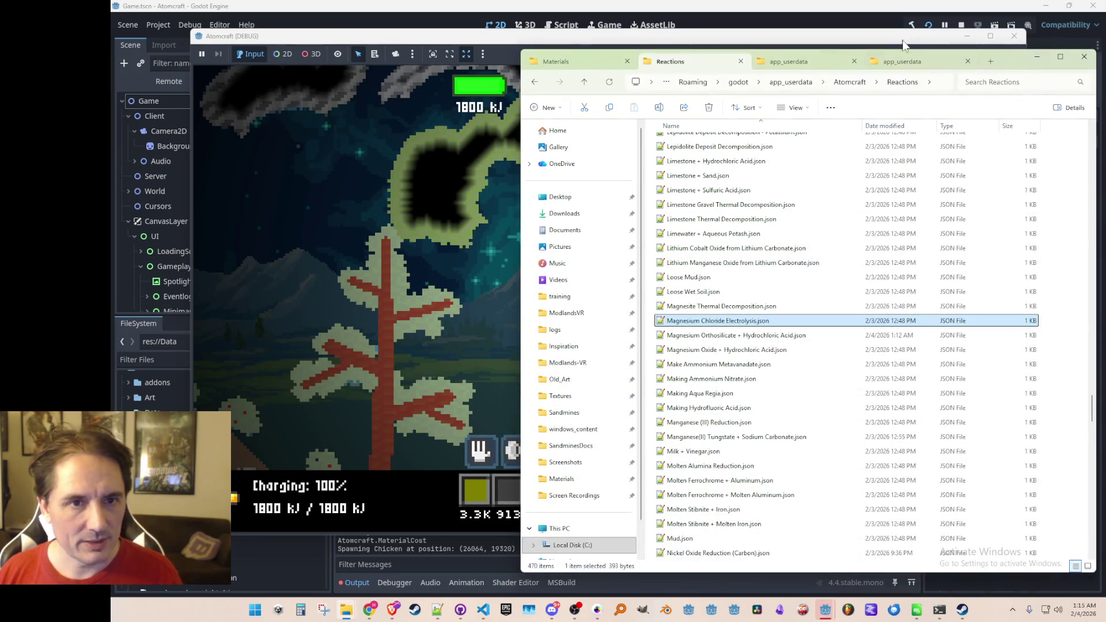
{"action": "left_click", "coordinate": [639, 38]}
{"action": "key", "text": "1"}
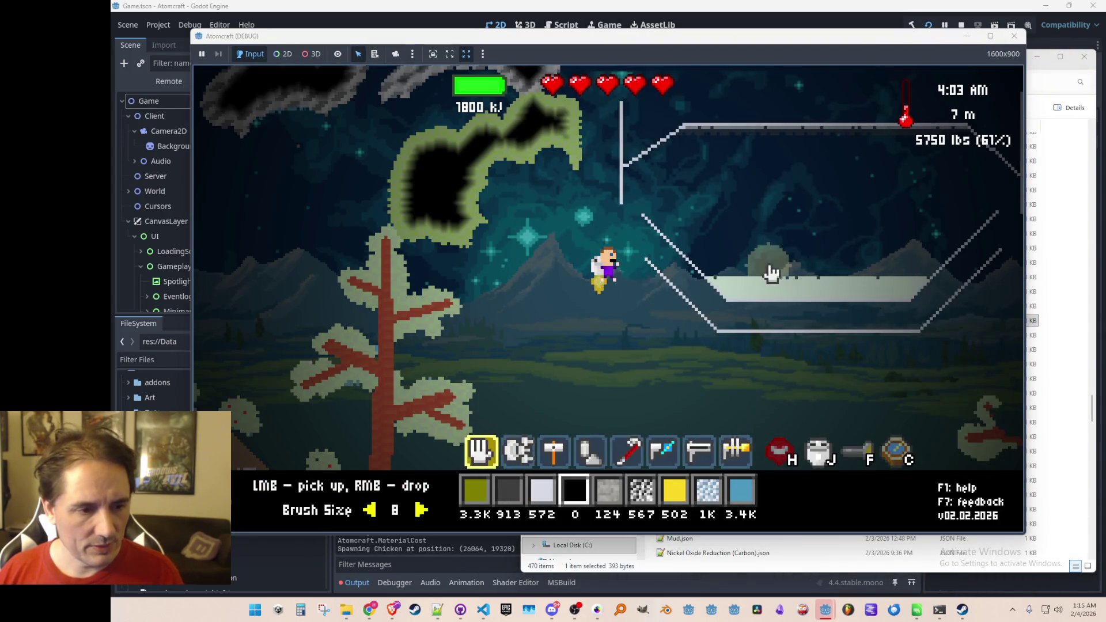
Pour a coal layer at brush size 4 along the tank bottom and heat it with the Electrolyzer
{"action": "scroll", "coordinate": [771, 271], "scroll_direction": "down", "scroll_amount": 4}
{"action": "scroll", "coordinate": [766, 273], "scroll_direction": "up", "scroll_amount": 2}
{"action": "key", "text": "Left"}
{"action": "key", "text": "Left"}
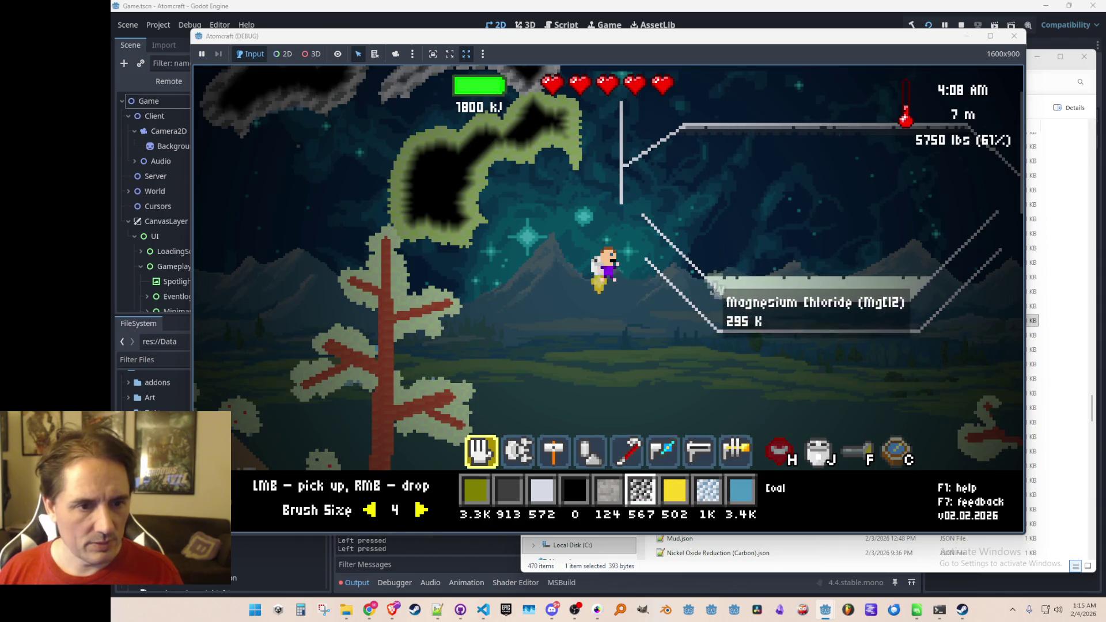
{"action": "mouse_move", "coordinate": [699, 292]}
{"action": "left_mouse_down"}
{"action": "mouse_move", "coordinate": [758, 317]}
{"action": "mouse_move", "coordinate": [914, 308]}
{"action": "left_mouse_up"}
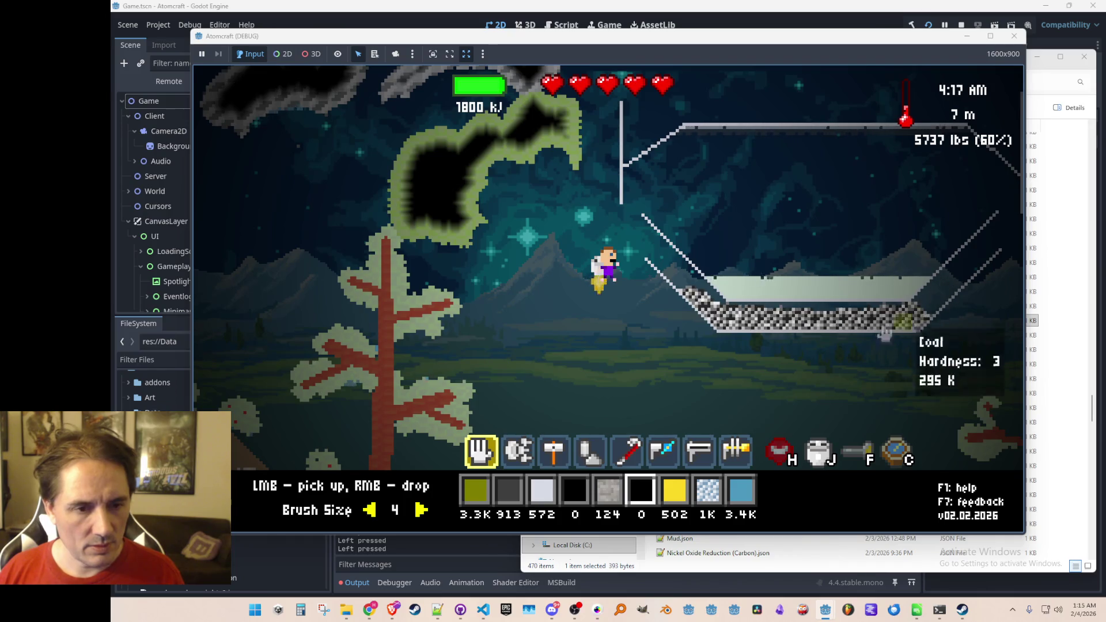
{"action": "scroll", "coordinate": [848, 333], "scroll_direction": "down", "scroll_amount": 7}
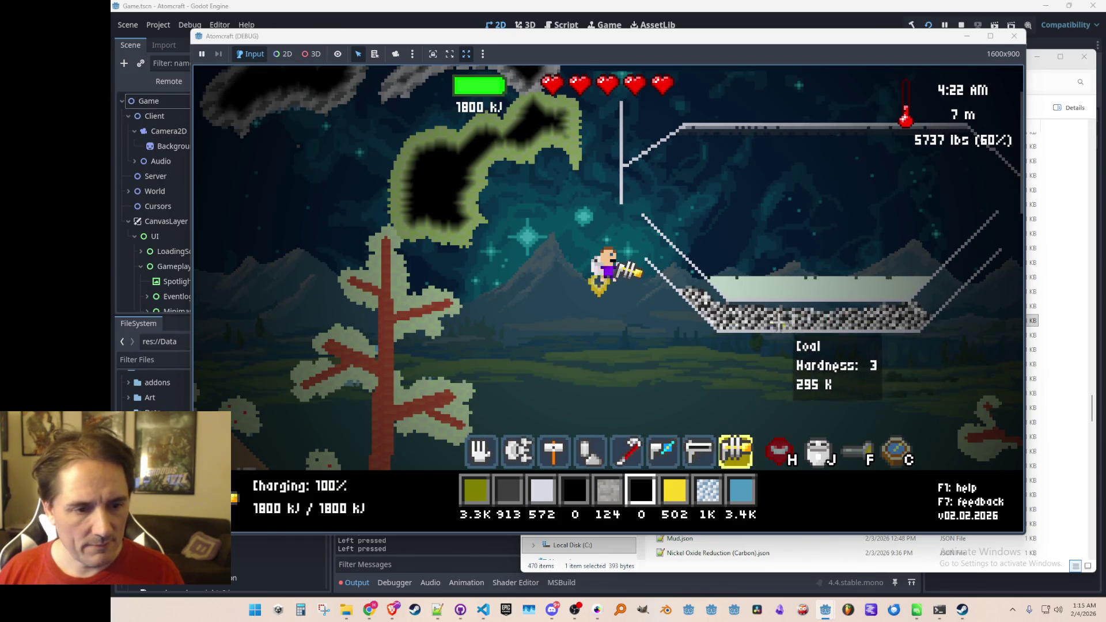
{"action": "left_click_drag", "start_coordinate": [697, 291], "coordinate": [902, 299]}
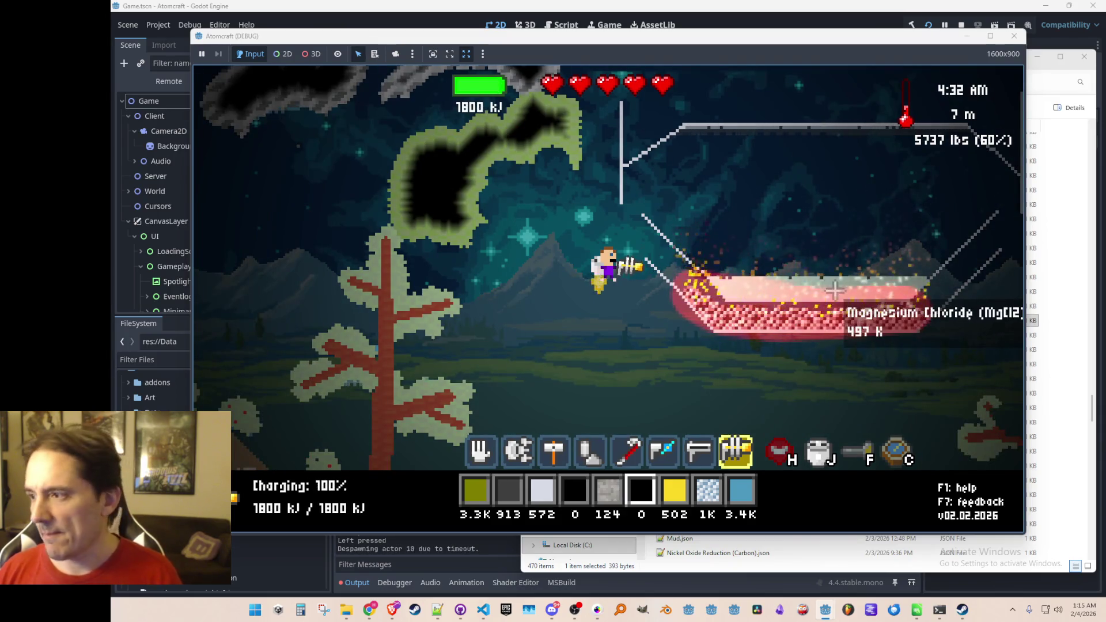
{"action": "mouse_move", "coordinate": [741, 282]}
{"action": "left_mouse_down"}
{"action": "mouse_move", "coordinate": [691, 282]}
{"action": "mouse_move", "coordinate": [703, 284]}
{"action": "left_mouse_up"}
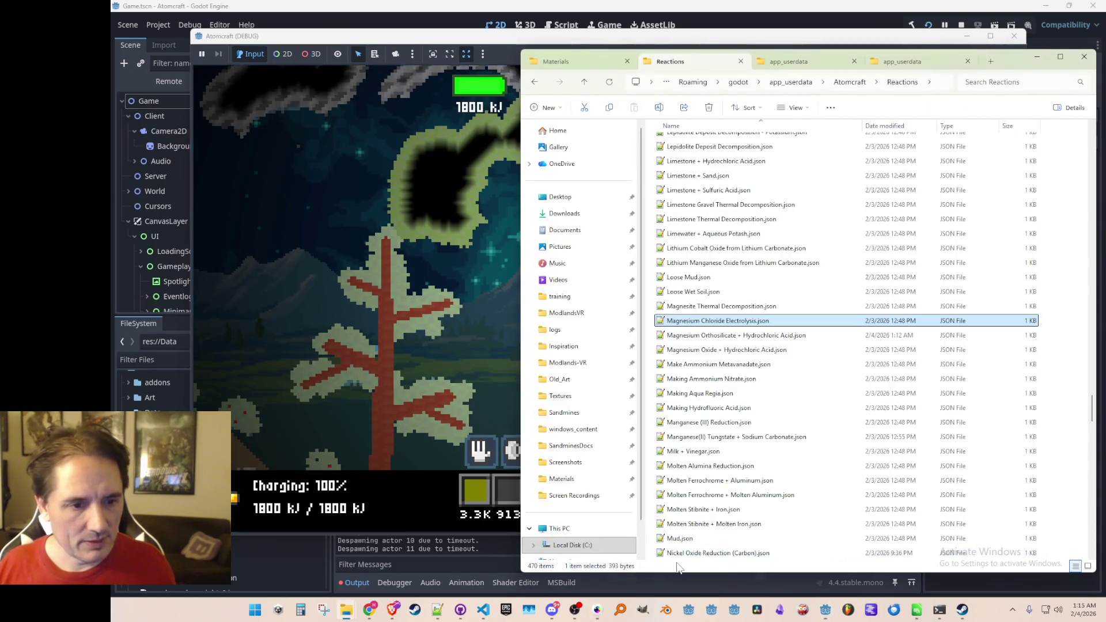
Reopen Magnesium Chloride Electrolysis.json from the Reactions folder, put it away, and return to the game
{"action": "left_click", "coordinate": [677, 567]}
{"action": "double_click", "coordinate": [765, 321]}
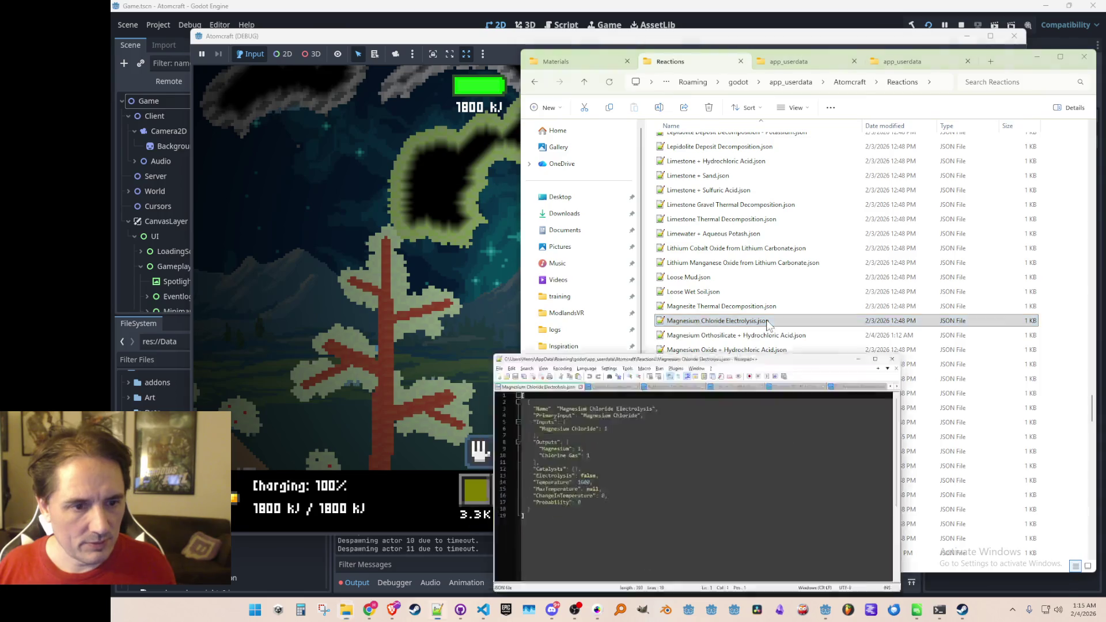
{"action": "left_click", "coordinate": [1028, 265]}
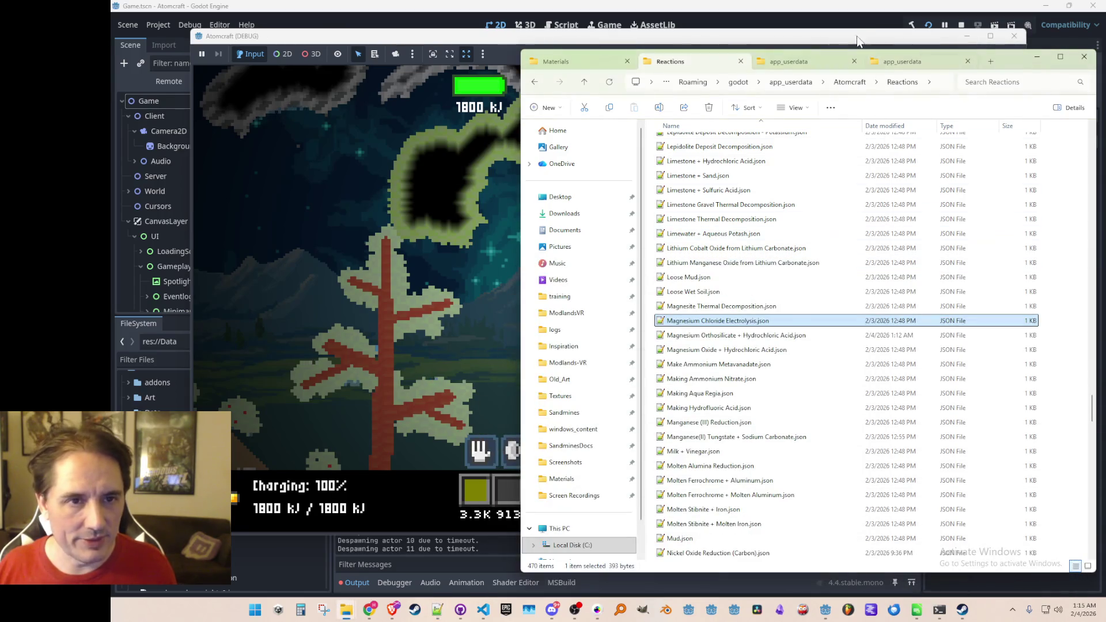
{"action": "key", "text": "alt+Tab"}
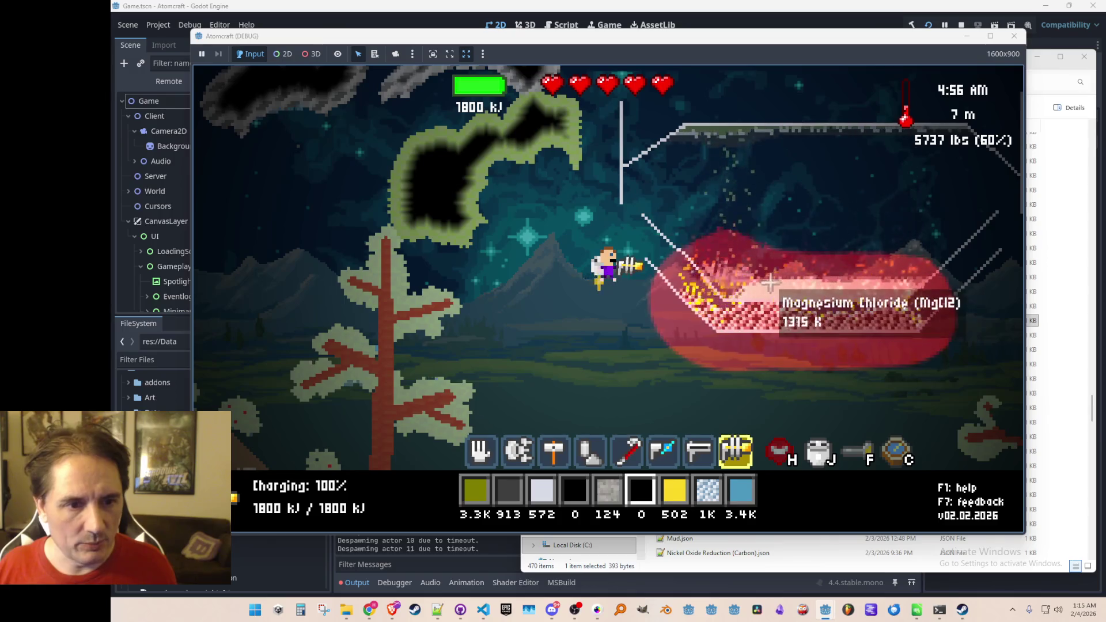
Heat the tank past 1700 K into magnesium gas, scoop the coal back, then switch to Explorer
{"action": "mouse_move", "coordinate": [754, 307]}
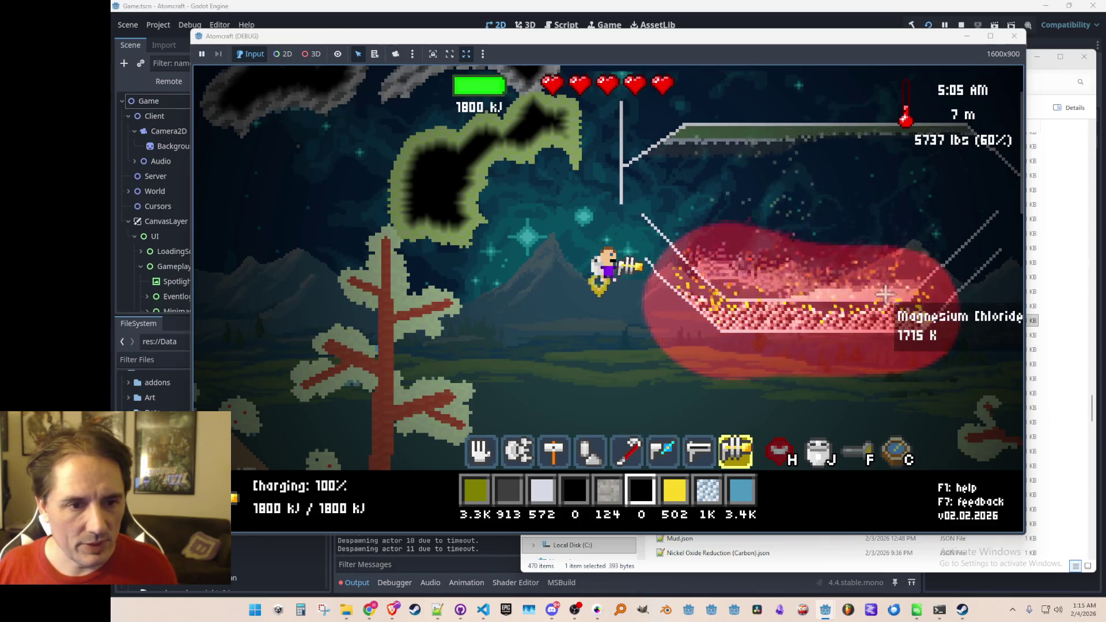
{"action": "mouse_move", "coordinate": [790, 146]}
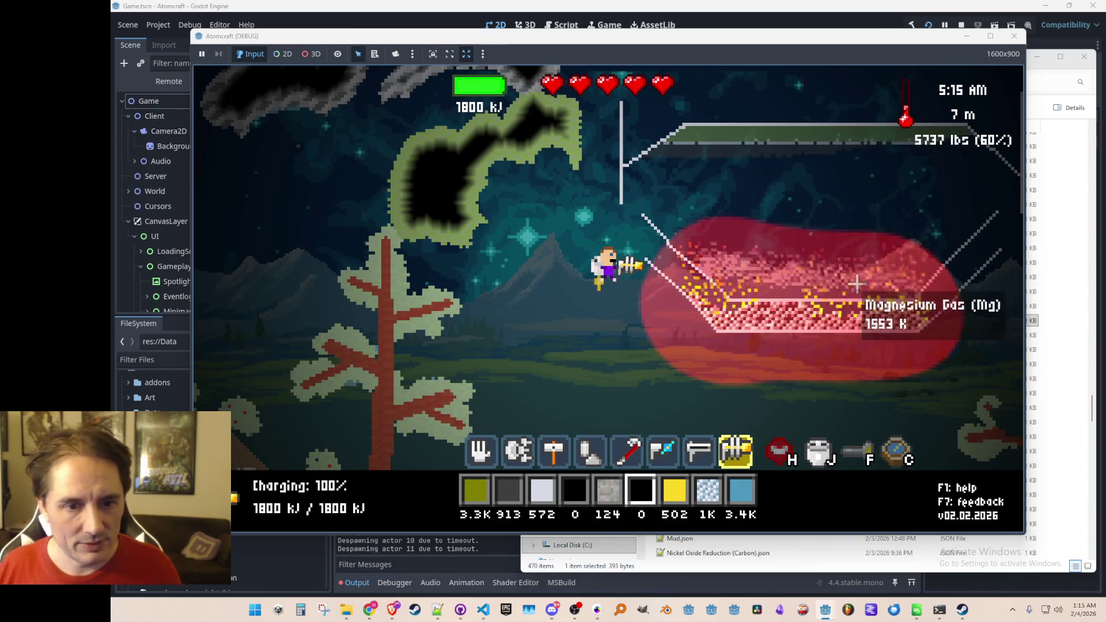
{"action": "key", "text": "1"}
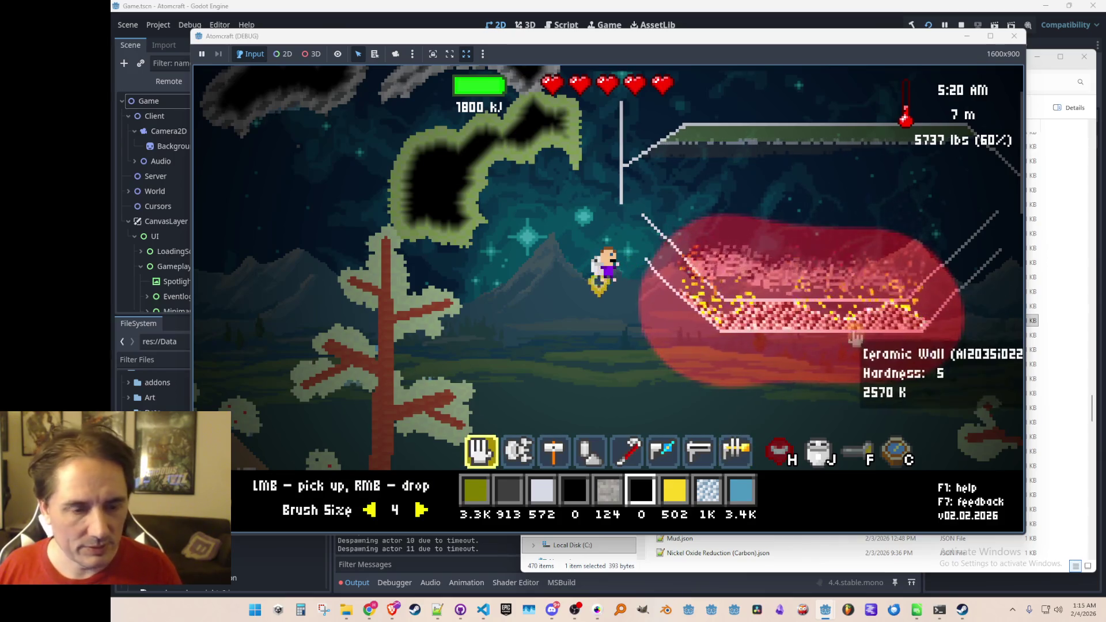
{"action": "left_click", "coordinate": [897, 336]}
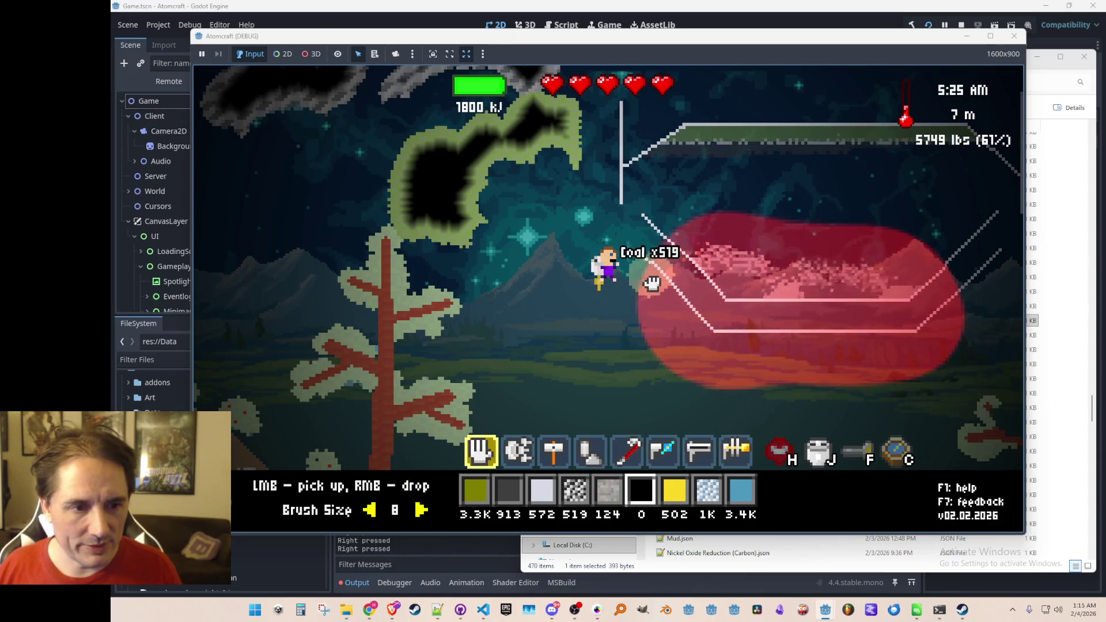
{"action": "left_click", "coordinate": [1034, 320]}
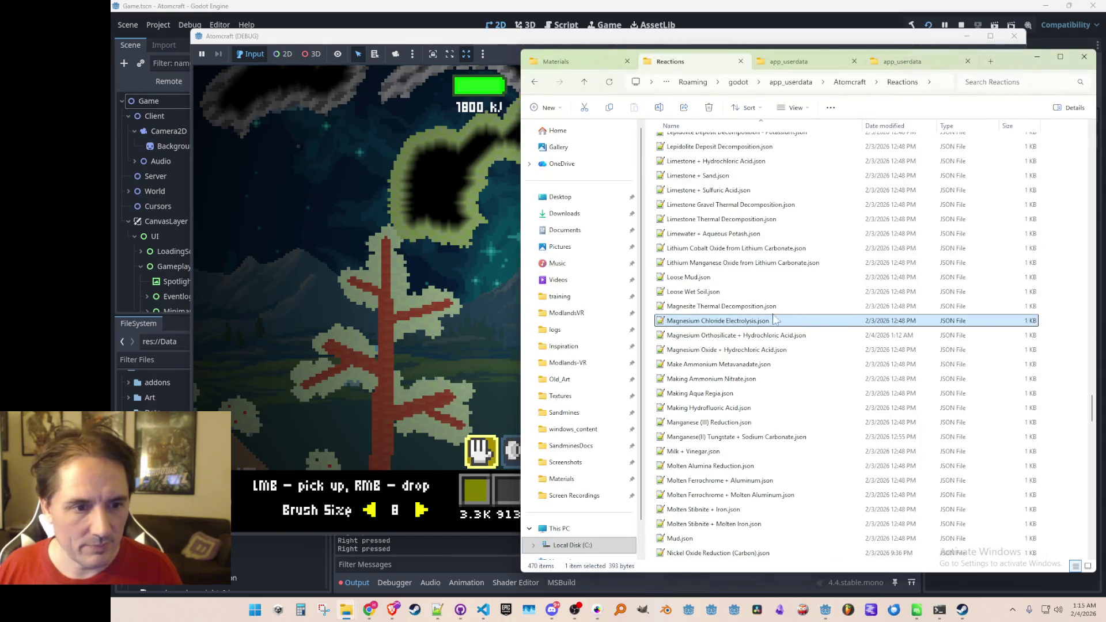
Change Electrolysis from false to true in the reaction JSON, save, and return to the game
{"action": "double_click", "coordinate": [758, 321]}
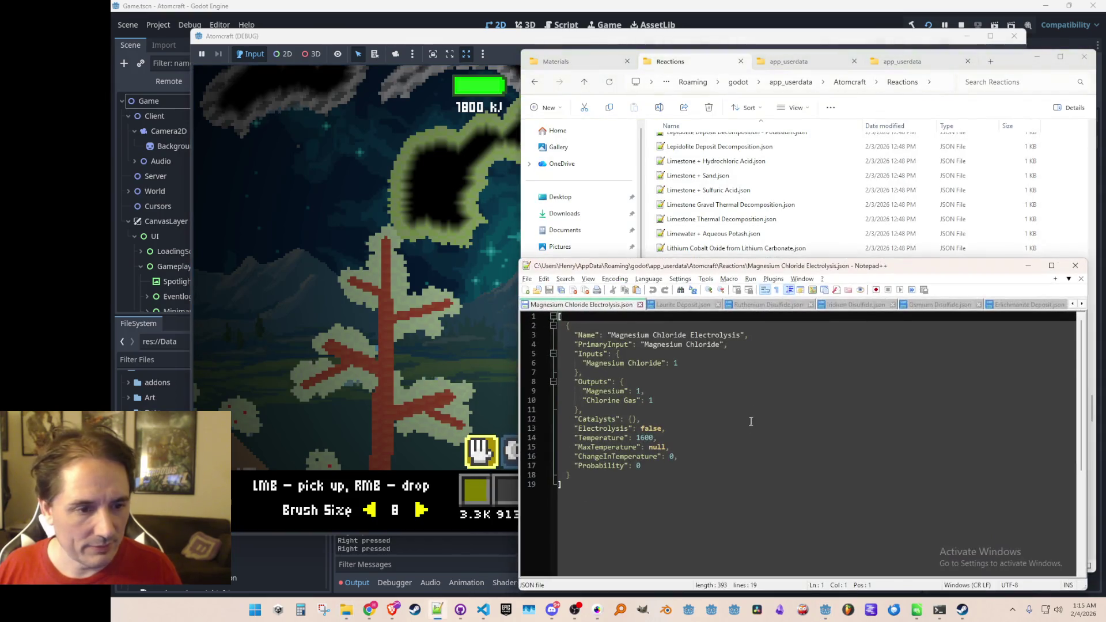
{"action": "double_click", "coordinate": [654, 428]}
{"action": "type", "text": "true"}
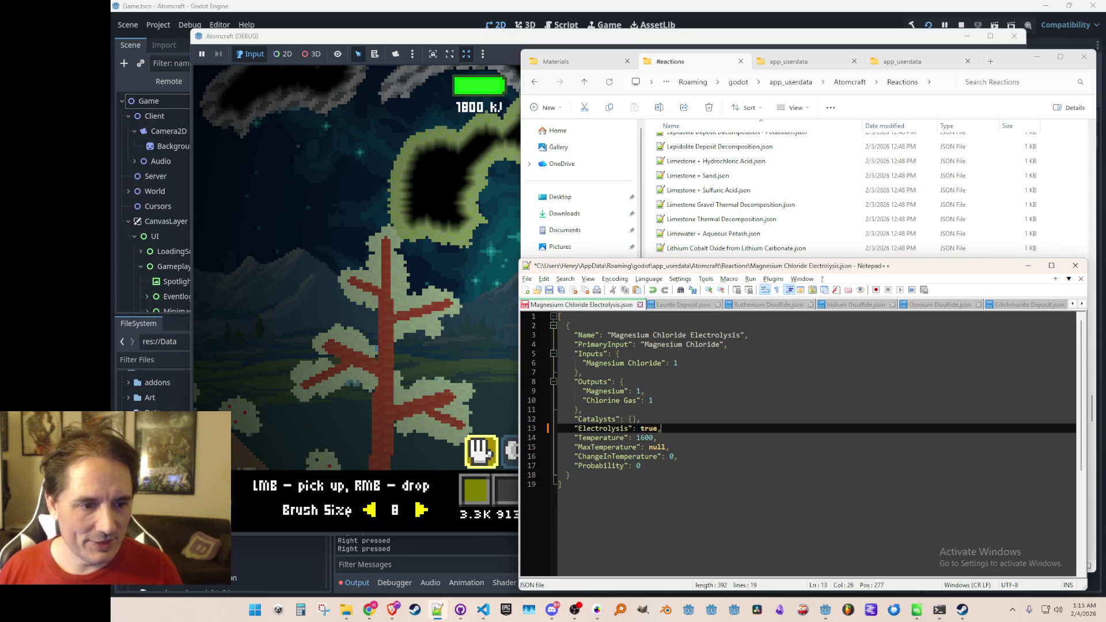
{"action": "left_click", "coordinate": [827, 390]}
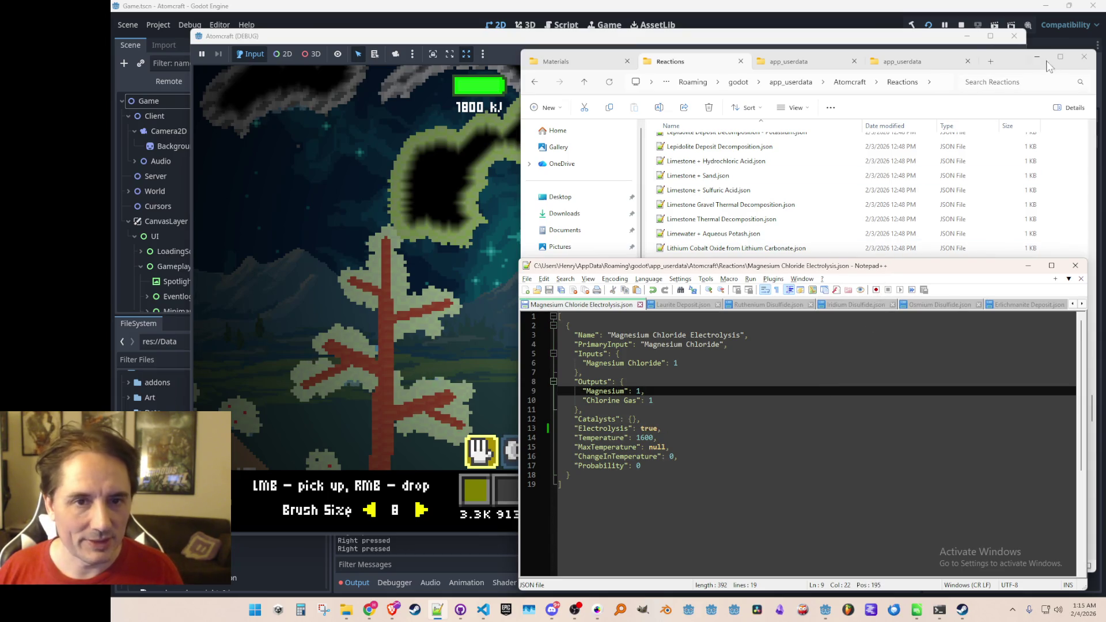
{"action": "left_click", "coordinate": [885, 46]}
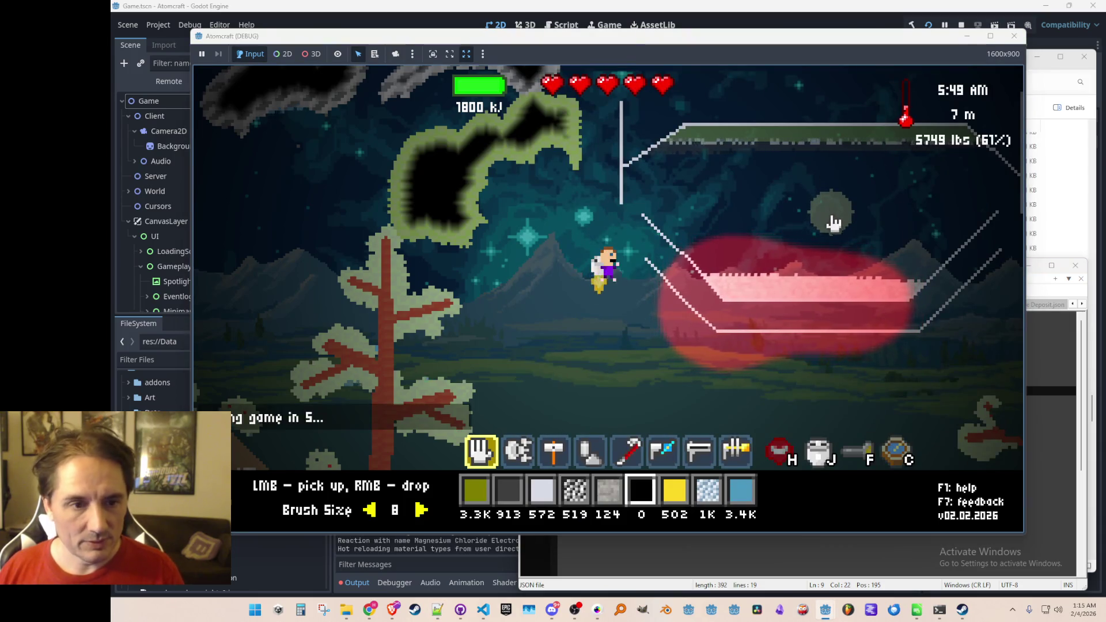
Collect the magnesium pool, then run the console give command for Magnesium Chloride
{"action": "mouse_move", "coordinate": [823, 351]}
{"action": "left_mouse_down"}
{"action": "mouse_move", "coordinate": [818, 291]}
{"action": "mouse_move", "coordinate": [702, 296]}
{"action": "mouse_move", "coordinate": [675, 132]}
{"action": "mouse_move", "coordinate": [899, 116]}
{"action": "mouse_move", "coordinate": [772, 153]}
{"action": "mouse_move", "coordinate": [1012, 173]}
{"action": "mouse_move", "coordinate": [752, 296]}
{"action": "mouse_move", "coordinate": [803, 242]}
{"action": "left_mouse_up"}
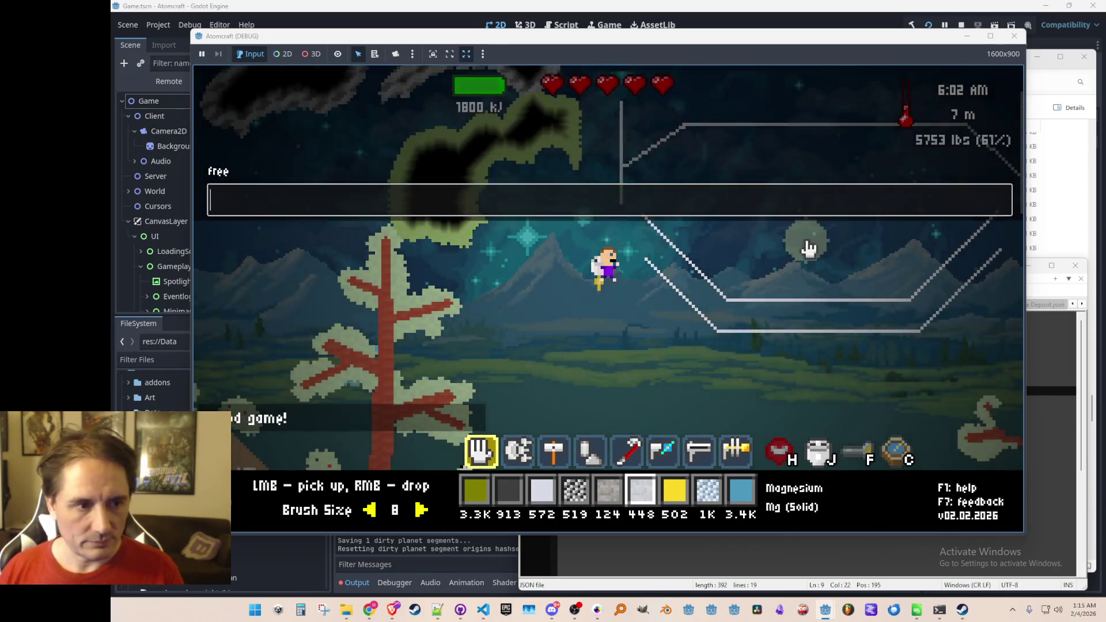
{"action": "key", "text": "grave"}
{"action": "type", "text": "give "}
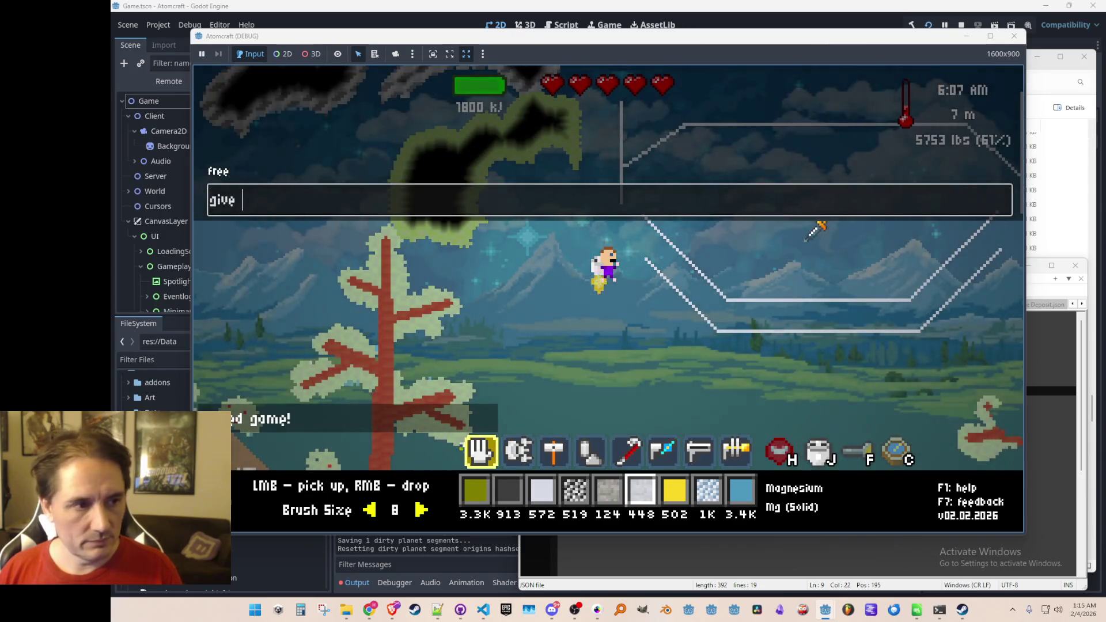
{"action": "type", "text": "Mggnesium Chloride"}
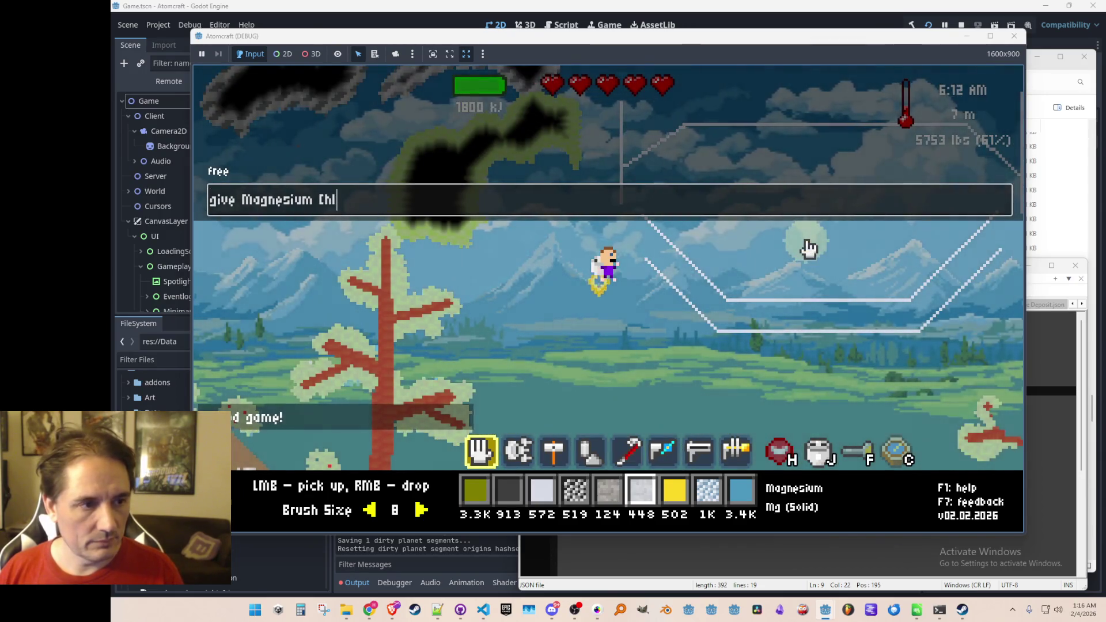
{"action": "key", "text": "Return"}
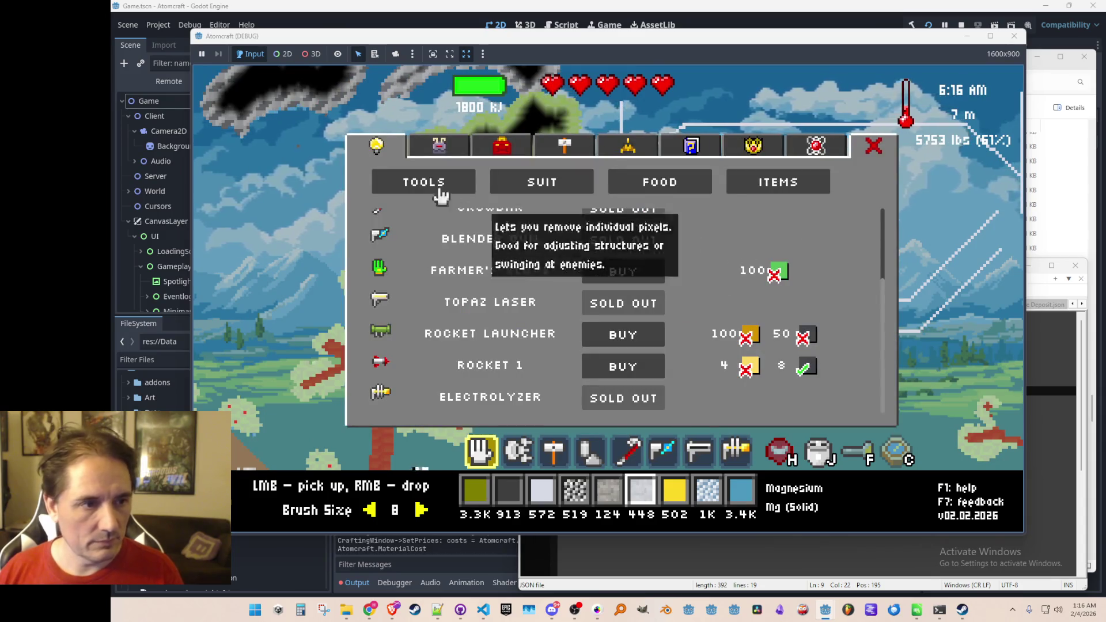
Put Magnesium Chloride in the active hotbar slot and pour it along the container bottom
{"action": "left_click", "coordinate": [439, 145]}
{"action": "left_click", "coordinate": [461, 227]}
{"action": "key", "text": "Escape"}
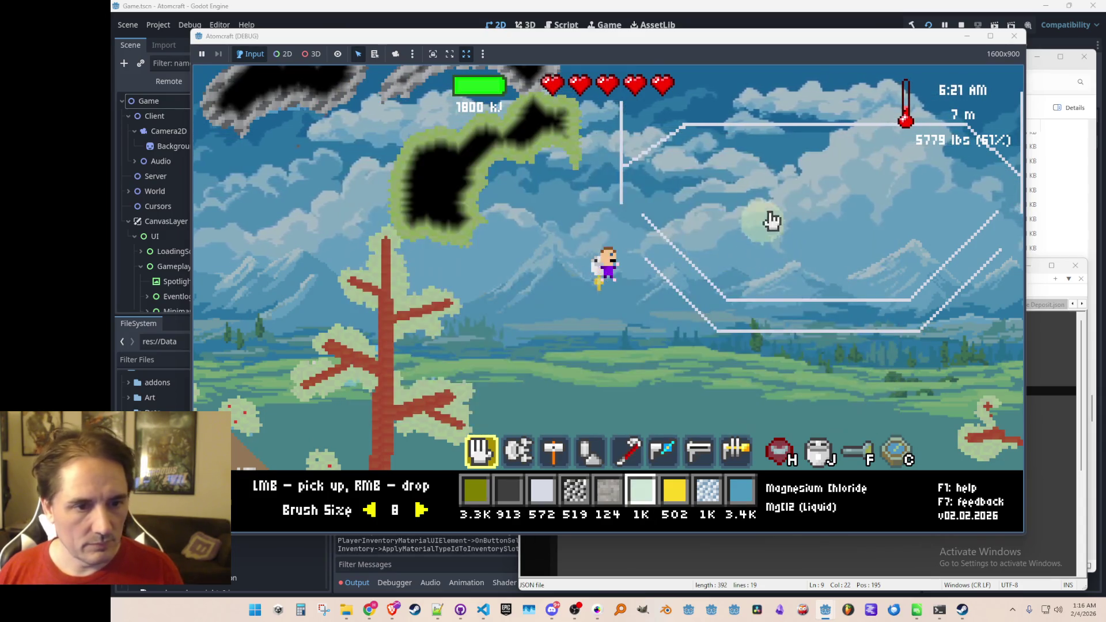
{"action": "scroll", "coordinate": [770, 316], "scroll_direction": "up", "scroll_amount": 2}
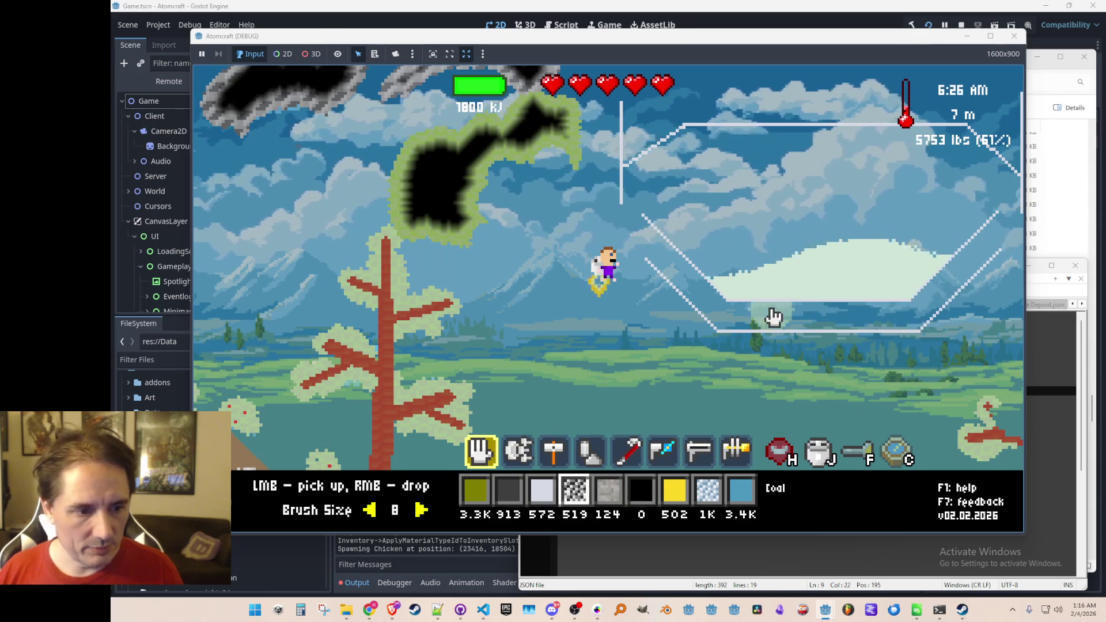
{"action": "mouse_move", "coordinate": [691, 311]}
{"action": "left_mouse_down"}
{"action": "mouse_move", "coordinate": [864, 325]}
{"action": "mouse_move", "coordinate": [952, 291]}
{"action": "left_mouse_up"}
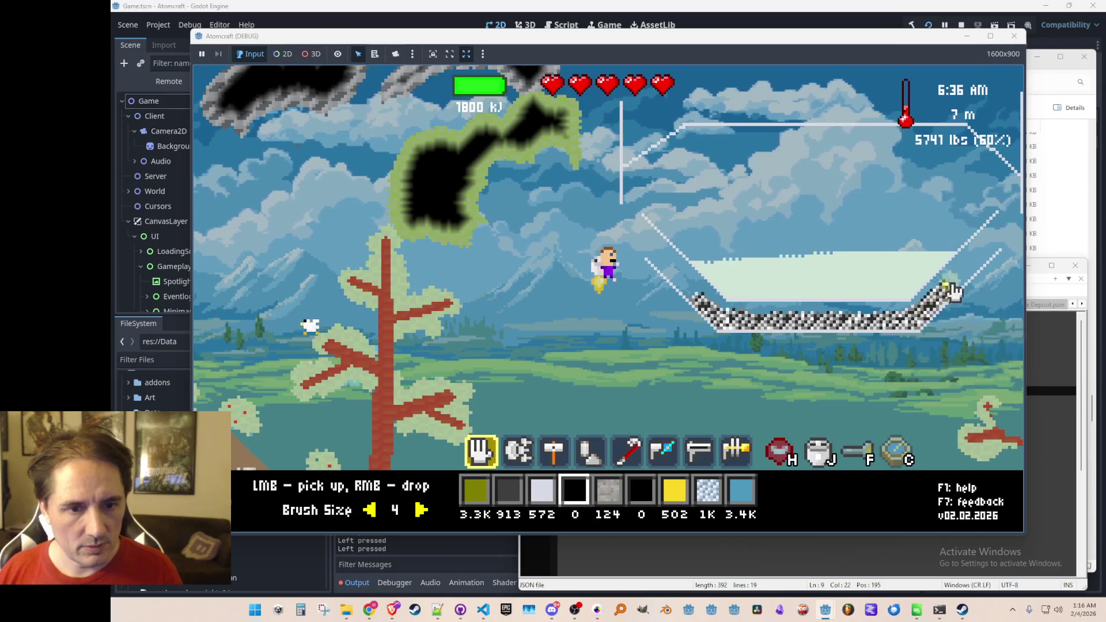
Fire the energy beam into the container to ignite the coal and heat the Magnesium Chloride
{"action": "key", "text": "8"}
{"action": "mouse_move", "coordinate": [709, 322]}
{"action": "left_mouse_down"}
{"action": "mouse_move", "coordinate": [864, 322]}
{"action": "mouse_move", "coordinate": [954, 296]}
{"action": "mouse_move", "coordinate": [743, 323]}
{"action": "mouse_move", "coordinate": [755, 332]}
{"action": "left_mouse_up"}
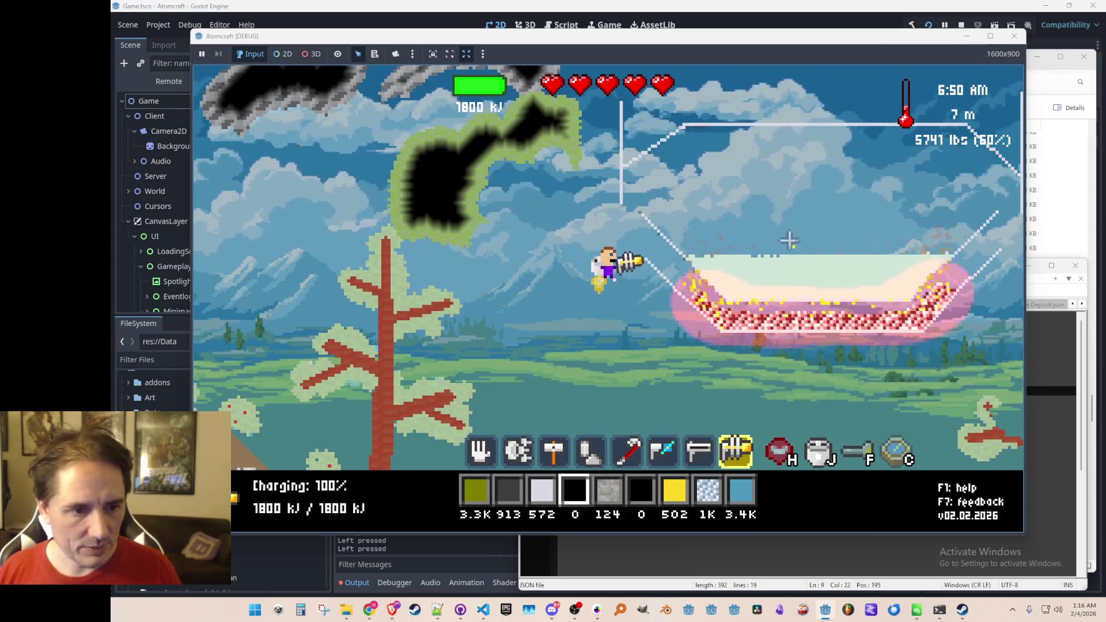
{"action": "left_click_drag", "start_coordinate": [782, 257], "coordinate": [814, 296]}
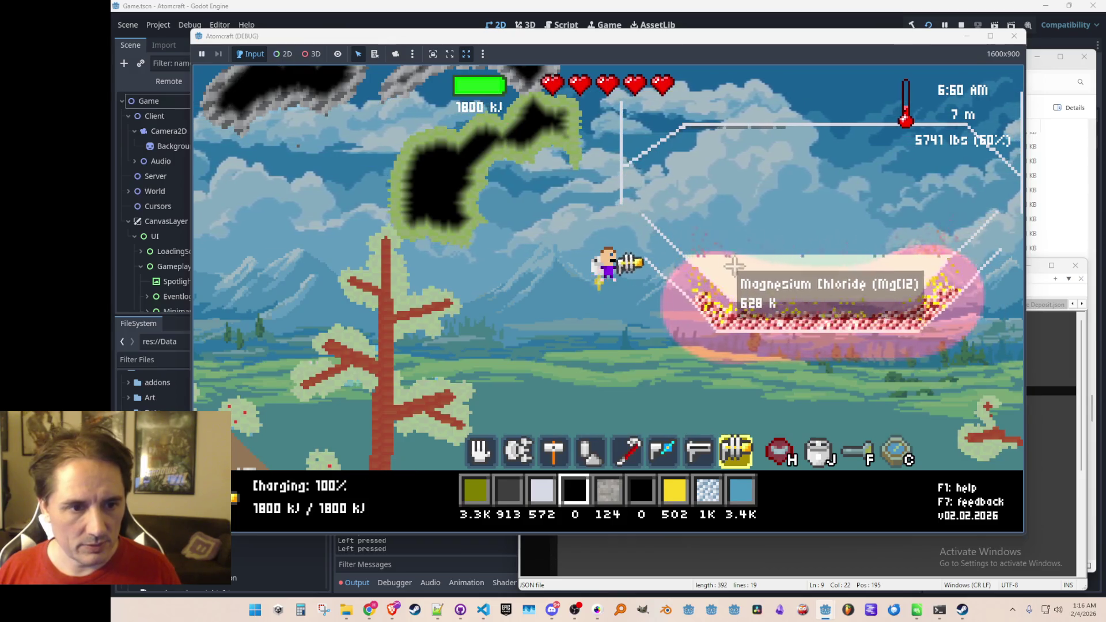
Scoop molten Magnesium Chloride out with the hand tool, then resume heating with the beam
{"action": "key", "text": "1"}
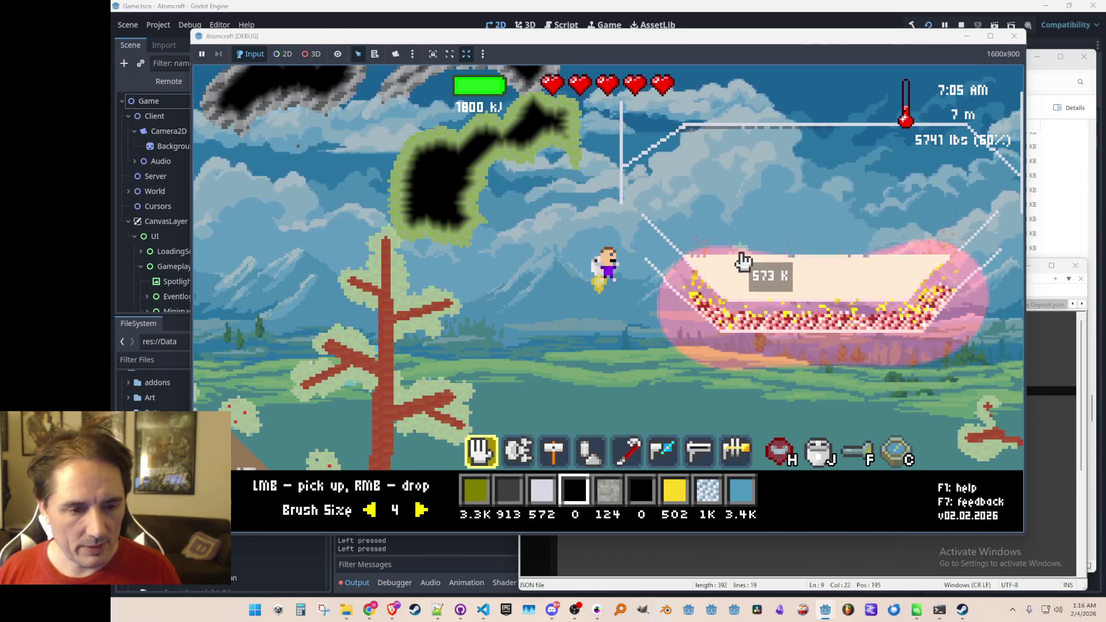
{"action": "left_click_drag", "start_coordinate": [717, 262], "coordinate": [767, 276]}
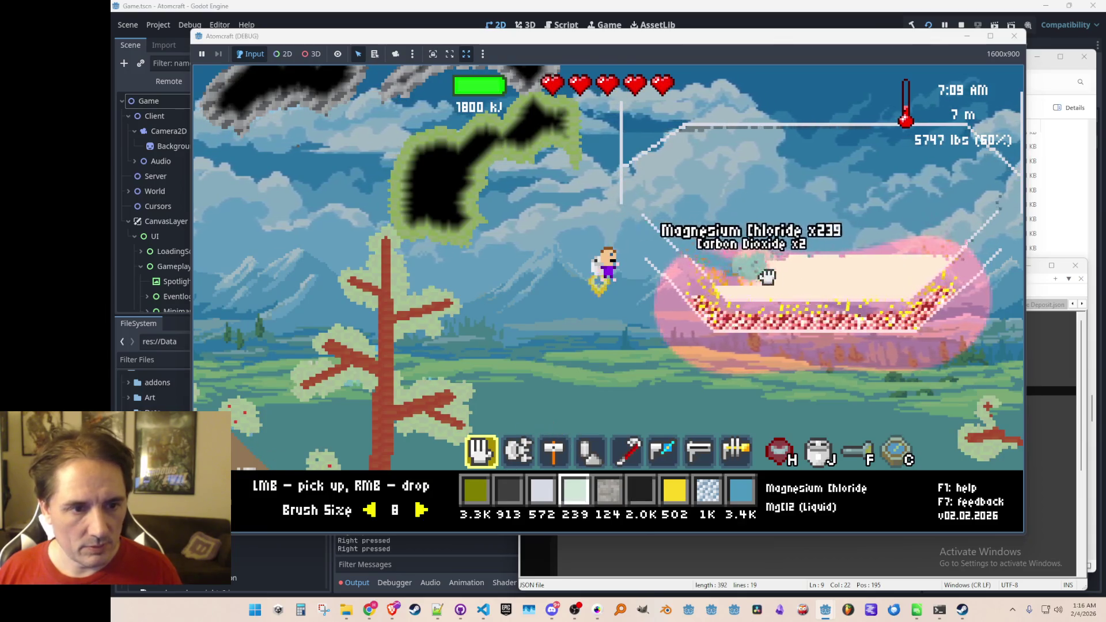
{"action": "key", "text": "8"}
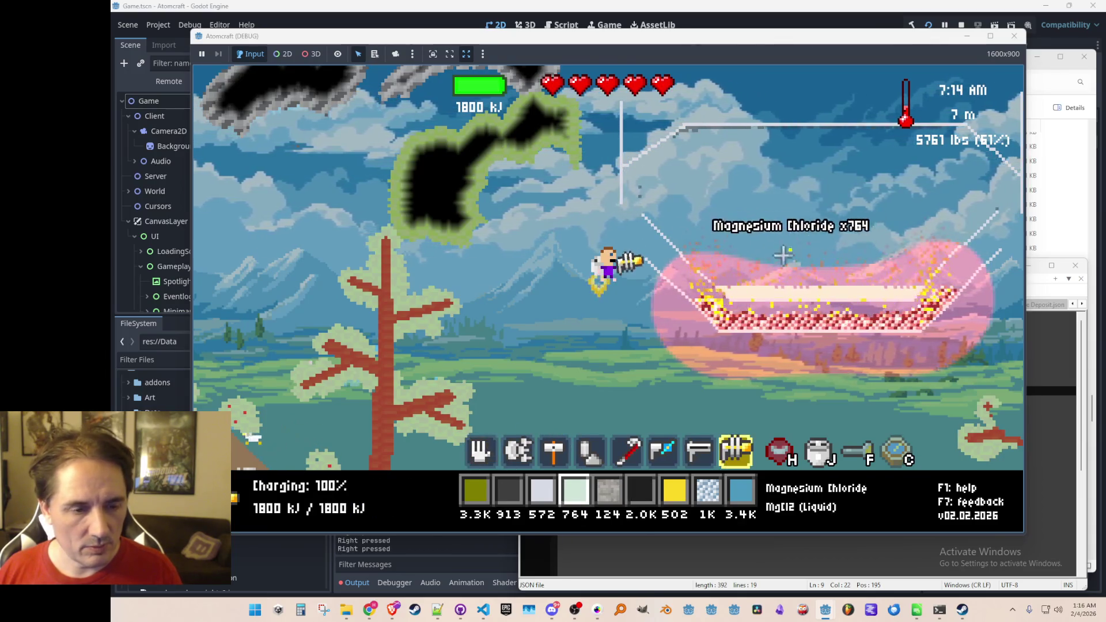
{"action": "left_click", "coordinate": [778, 286]}
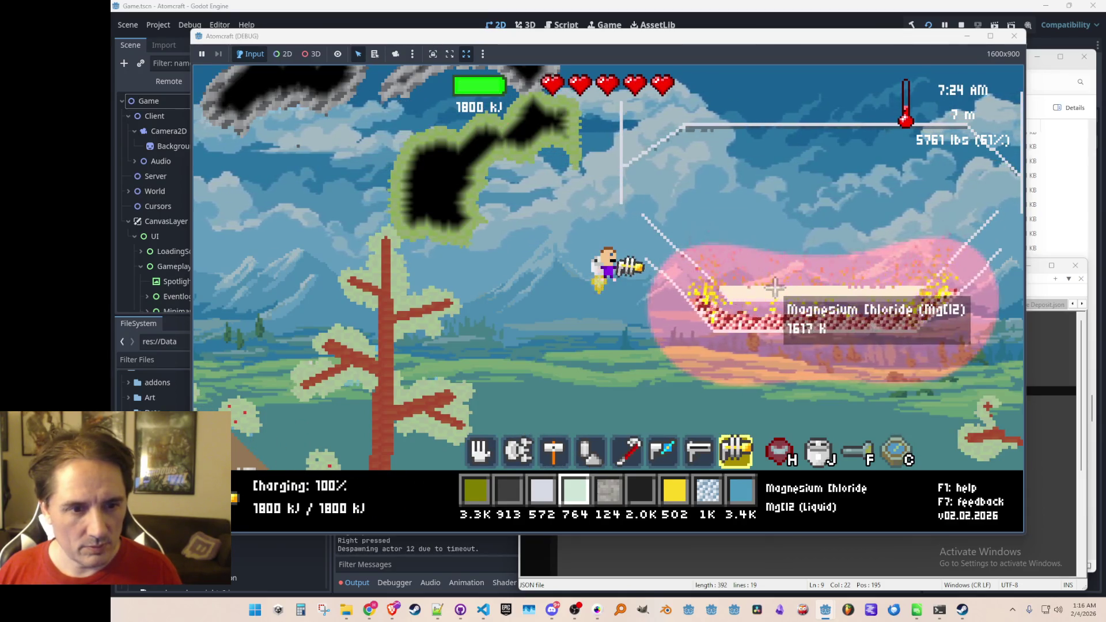
{"action": "left_click", "coordinate": [775, 286]}
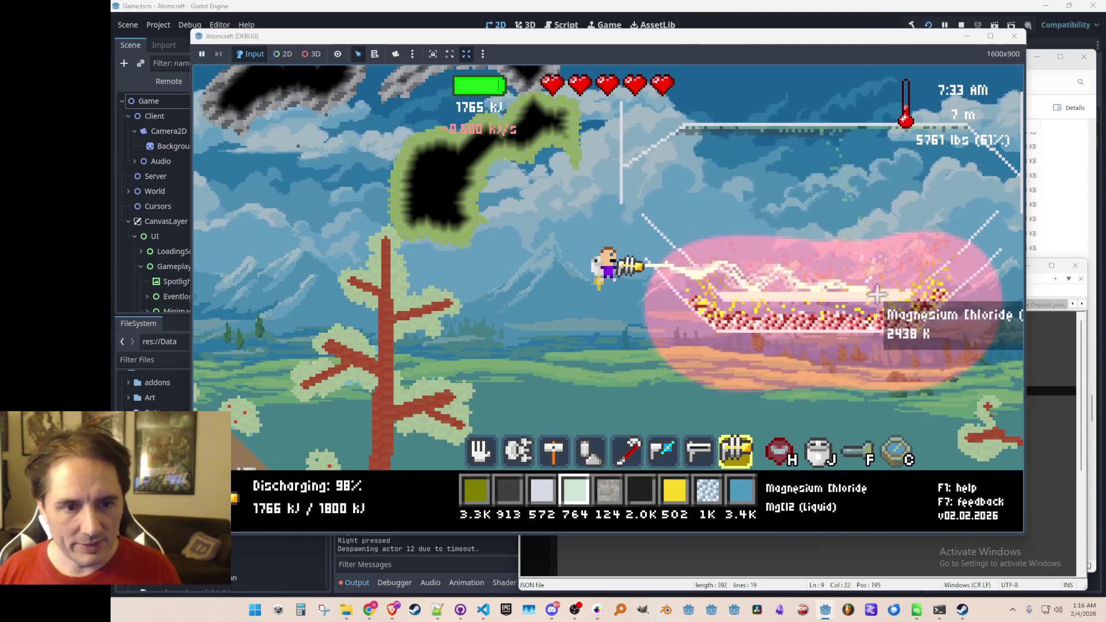
Sweep the beam repeatedly over the molten Magnesium Chloride past 2700 K until chlorine gas forms
{"action": "left_click_drag", "start_coordinate": [830, 292], "coordinate": [781, 295]}
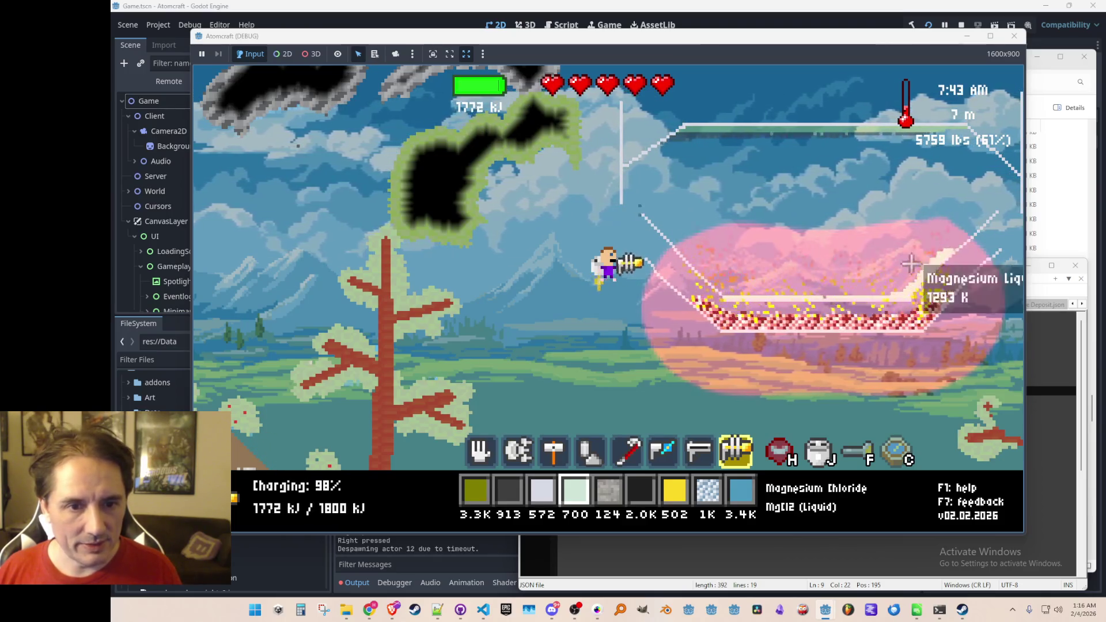
{"action": "left_click_drag", "start_coordinate": [910, 265], "coordinate": [885, 290]}
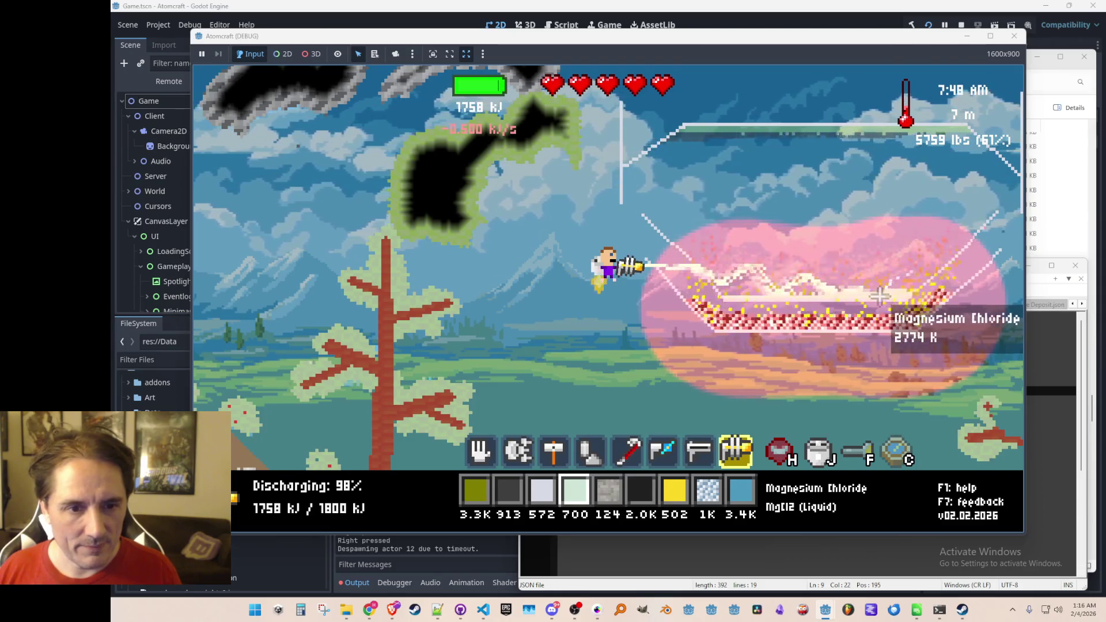
{"action": "left_click_drag", "start_coordinate": [888, 295], "coordinate": [930, 196]}
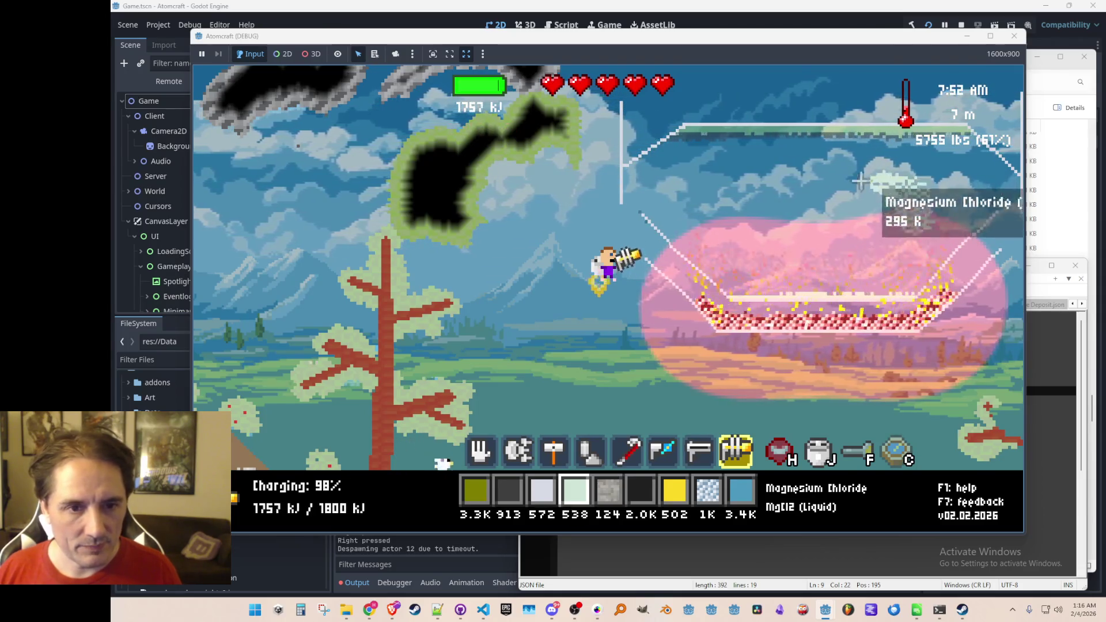
{"action": "mouse_move", "coordinate": [881, 267]}
{"action": "left_mouse_down"}
{"action": "mouse_move", "coordinate": [895, 272]}
{"action": "mouse_move", "coordinate": [793, 284]}
{"action": "mouse_move", "coordinate": [864, 265]}
{"action": "mouse_move", "coordinate": [904, 233]}
{"action": "mouse_move", "coordinate": [905, 289]}
{"action": "mouse_move", "coordinate": [763, 291]}
{"action": "mouse_move", "coordinate": [921, 292]}
{"action": "mouse_move", "coordinate": [801, 280]}
{"action": "mouse_move", "coordinate": [835, 282]}
{"action": "mouse_move", "coordinate": [777, 245]}
{"action": "mouse_move", "coordinate": [816, 286]}
{"action": "mouse_move", "coordinate": [854, 289]}
{"action": "left_mouse_up"}
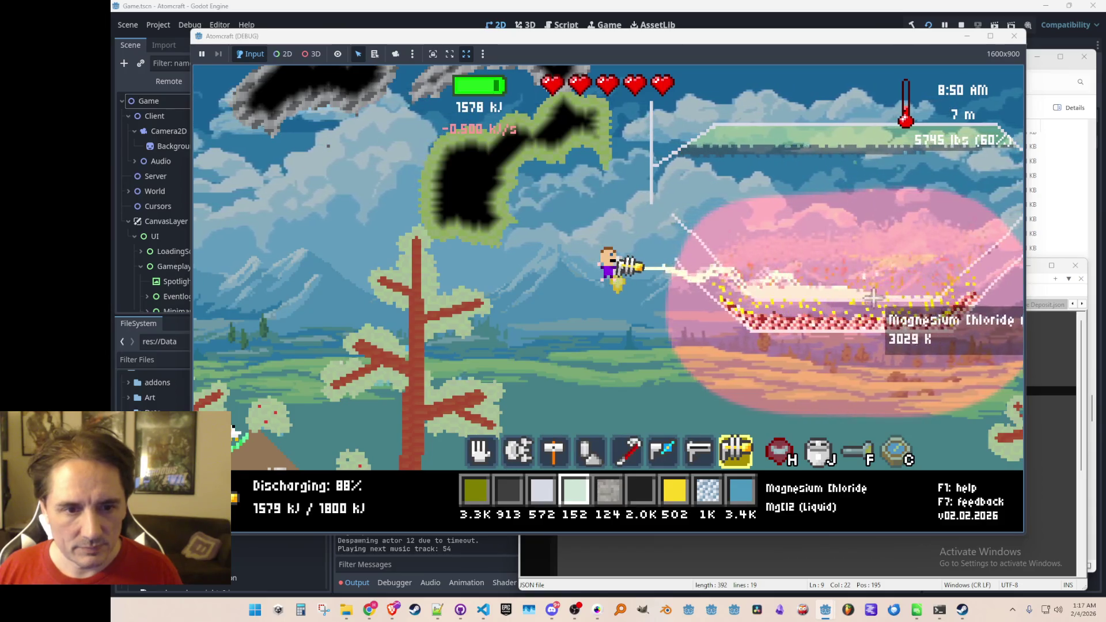
{"action": "left_click_drag", "start_coordinate": [821, 294], "coordinate": [784, 230]}
{"action": "left_click_drag", "start_coordinate": [863, 264], "coordinate": [893, 296]}
{"action": "mouse_move", "coordinate": [822, 294]}
{"action": "left_mouse_down"}
{"action": "mouse_move", "coordinate": [795, 293]}
{"action": "mouse_move", "coordinate": [870, 292]}
{"action": "mouse_move", "coordinate": [953, 305]}
{"action": "mouse_move", "coordinate": [975, 320]}
{"action": "left_mouse_up"}
Switch back to the hand tool and show the Elements Discovered periodic table
{"action": "key", "text": "1"}
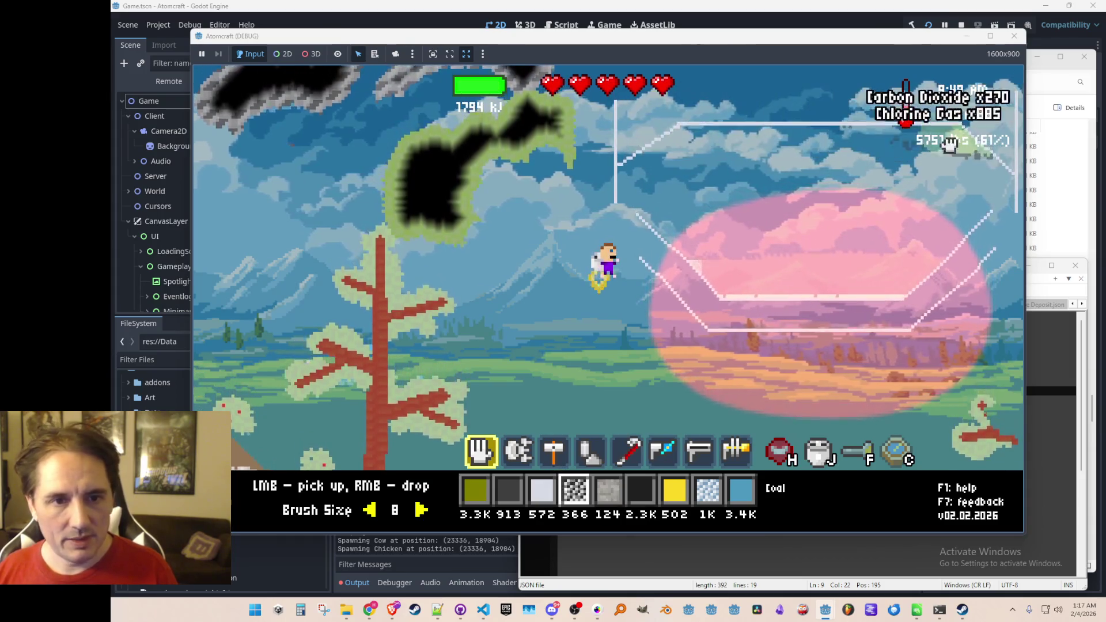
{"action": "key", "text": "Tab"}
{"action": "left_click", "coordinate": [815, 147]}
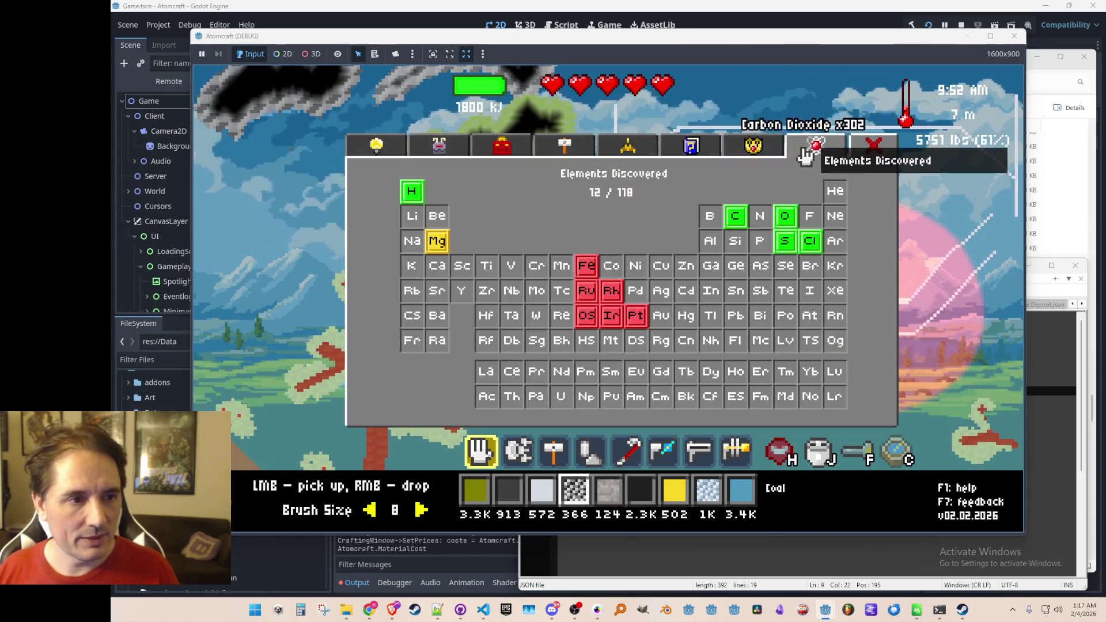
Scoop the Magnesium and leftover gas from the container and recheck Elements Discovered (12 of 118)
{"action": "key", "text": "Tab"}
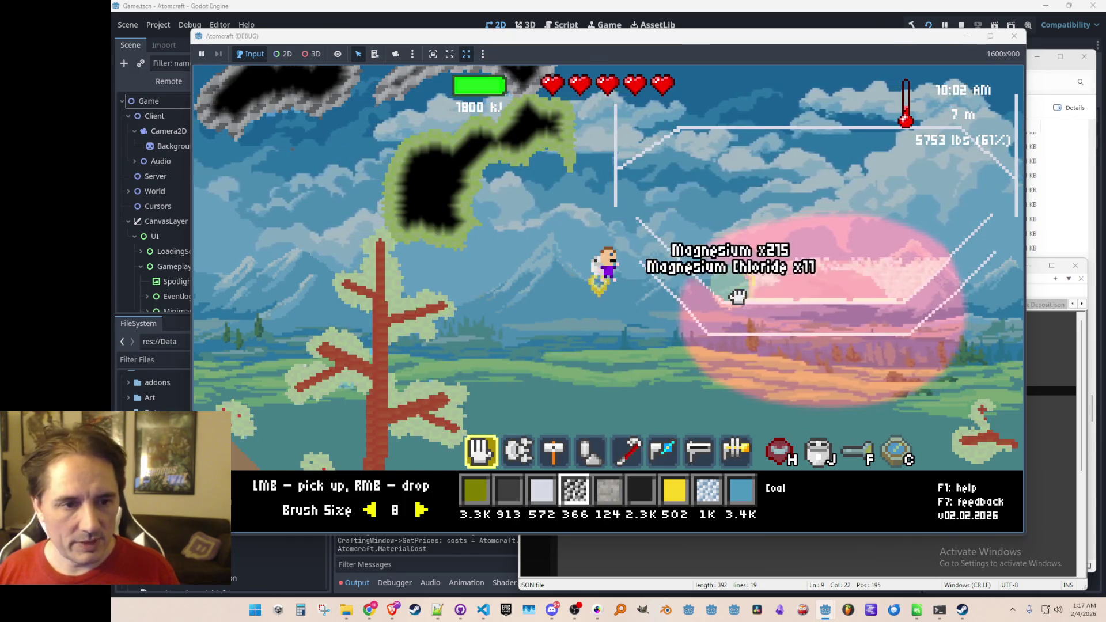
{"action": "mouse_move", "coordinate": [797, 286]}
{"action": "left_mouse_down"}
{"action": "mouse_move", "coordinate": [921, 277]}
{"action": "mouse_move", "coordinate": [824, 296]}
{"action": "mouse_move", "coordinate": [864, 305]}
{"action": "mouse_move", "coordinate": [733, 348]}
{"action": "mouse_move", "coordinate": [648, 362]}
{"action": "left_mouse_up"}
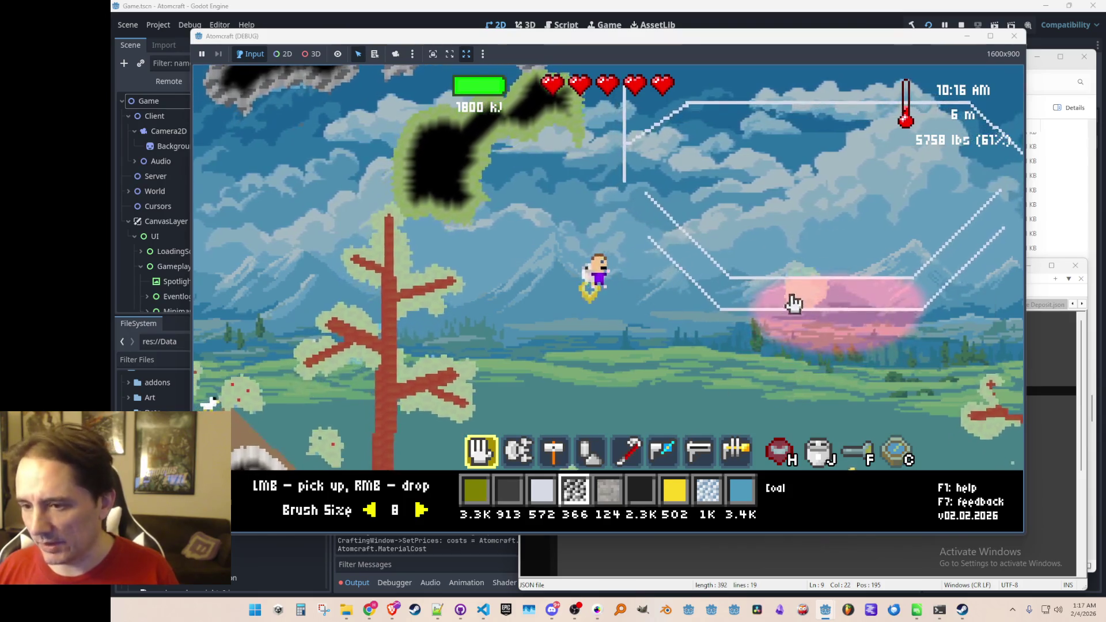
{"action": "key", "text": "Tab"}
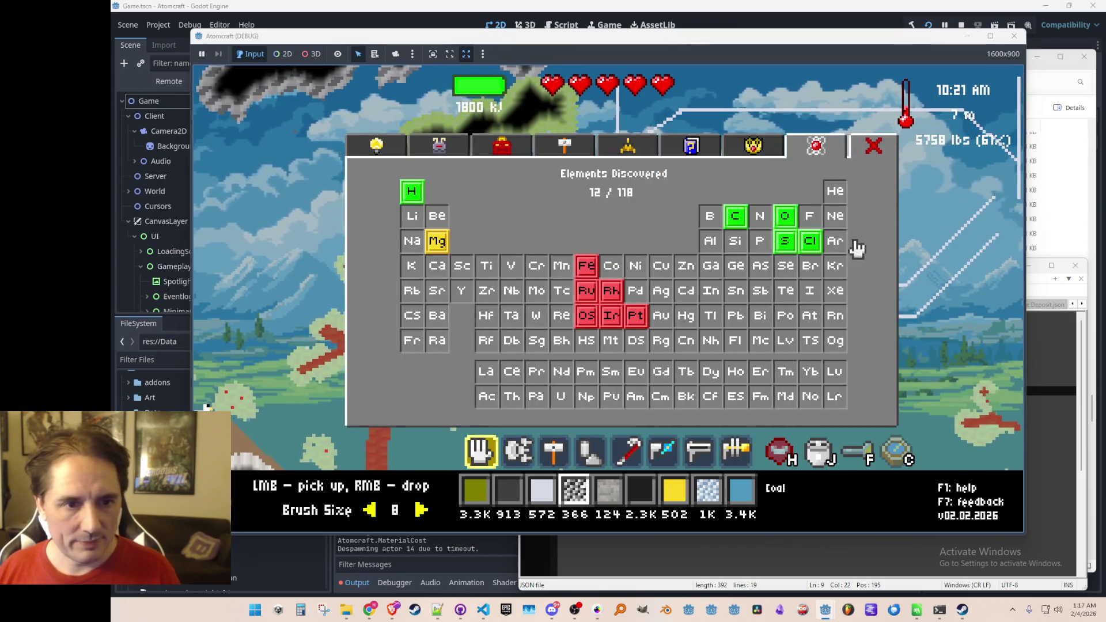
{"action": "key", "text": "Tab"}
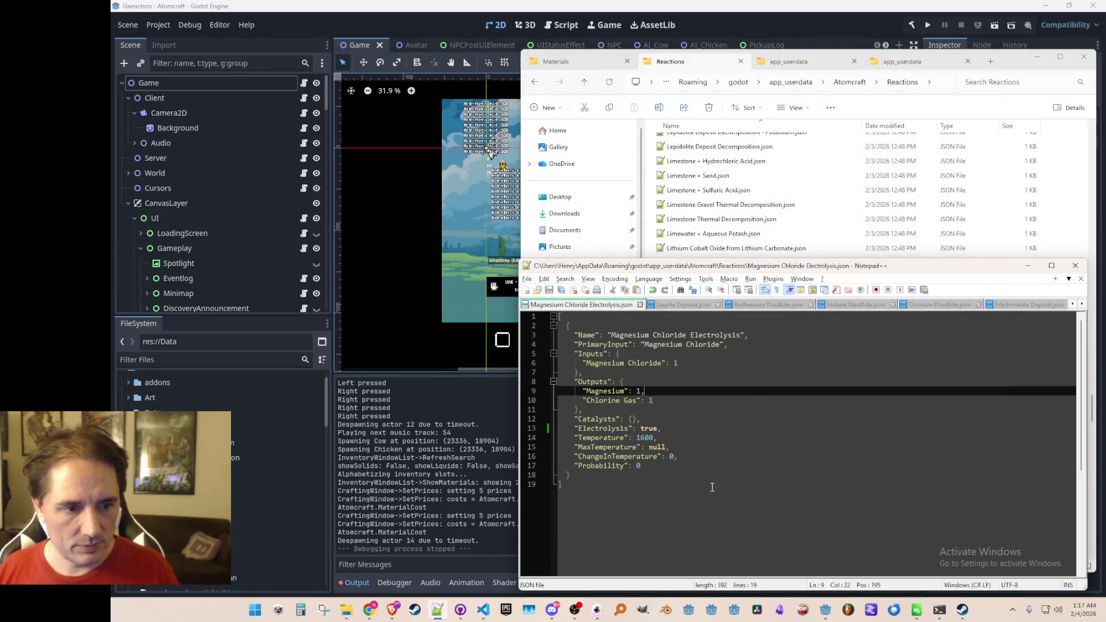
Minimize Notepad++, select Magnesium Chloride Electrolysis.json in Explorer, and bring Godot forward
{"action": "left_click", "coordinate": [715, 400]}
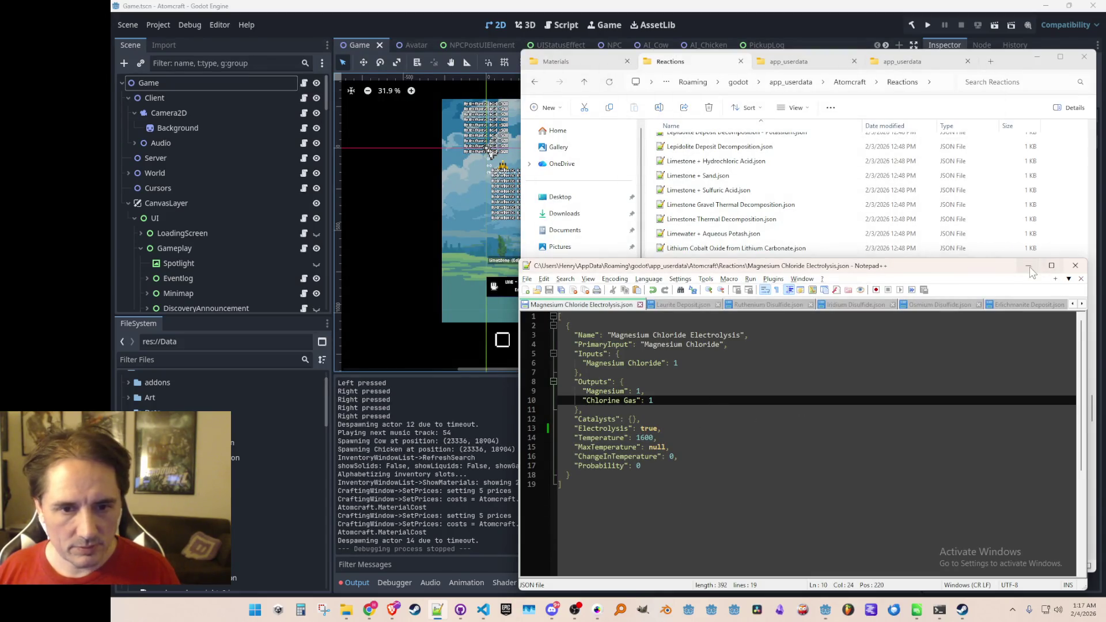
{"action": "left_click", "coordinate": [1030, 269]}
{"action": "left_click", "coordinate": [773, 308]}
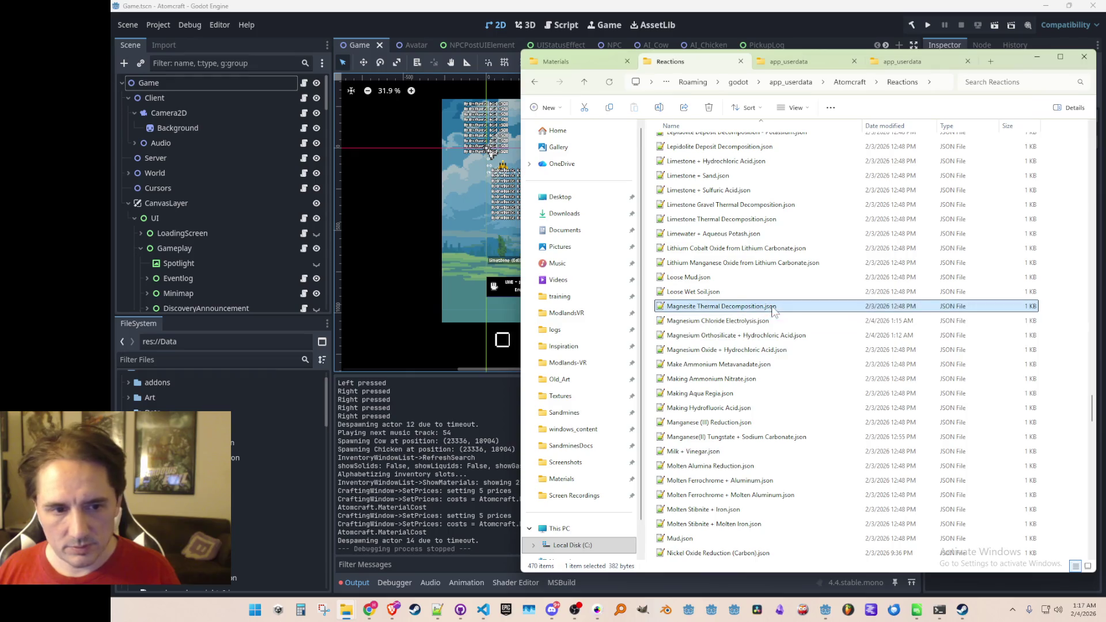
{"action": "left_click", "coordinate": [764, 321]}
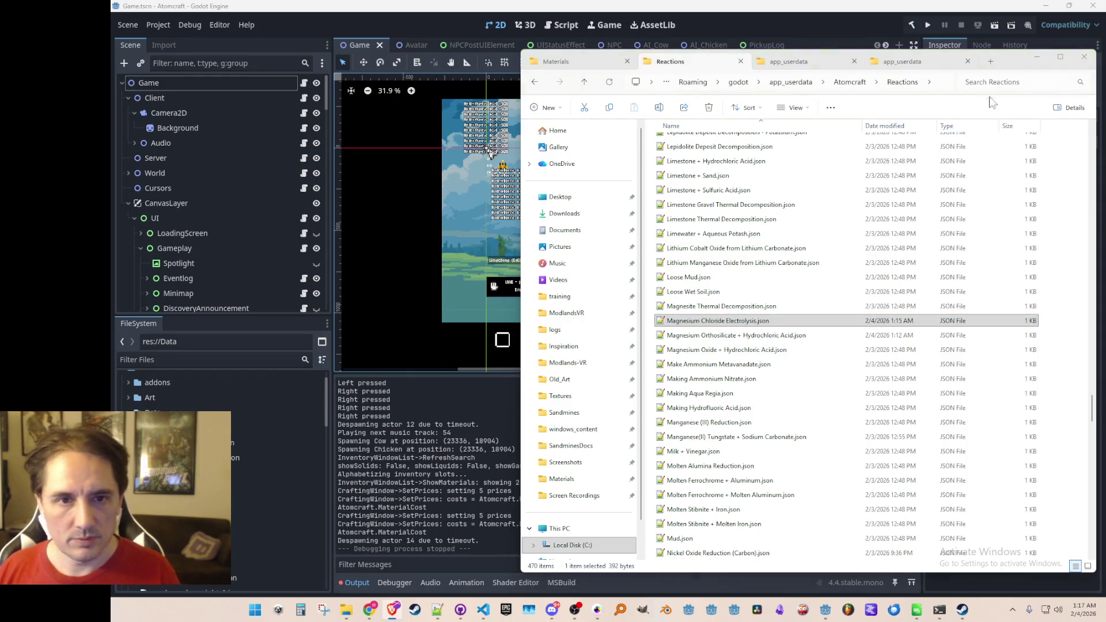
{"action": "left_click", "coordinate": [880, 23]}
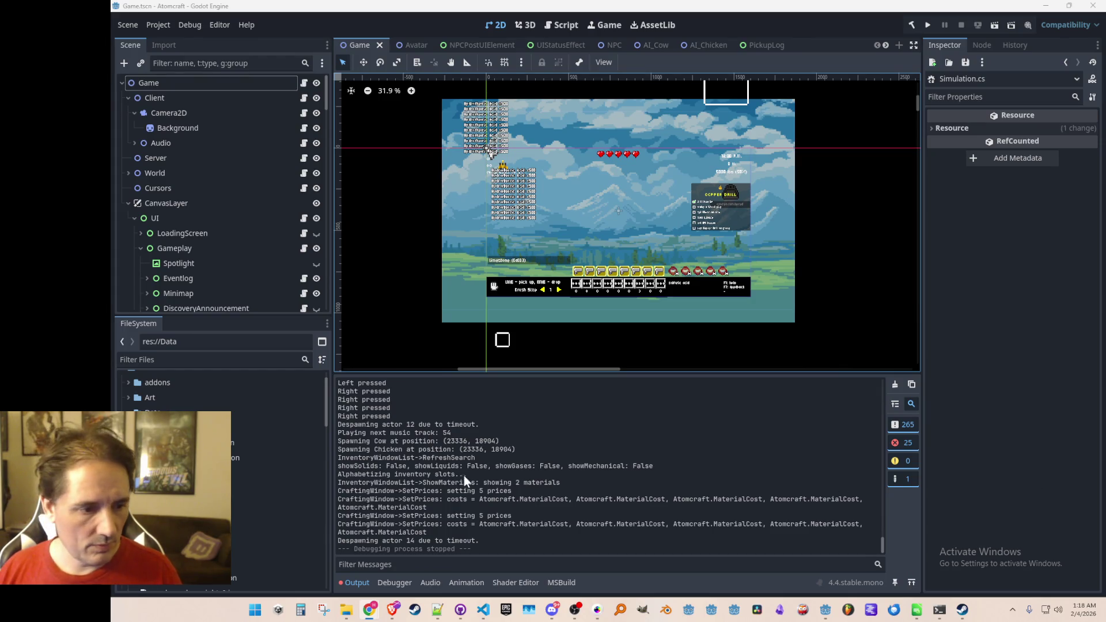
Bring up the Miro Atomcraft board and follow the Pollucite chain through Cesium Chloride to Cesium
{"action": "mouse_move", "coordinate": [372, 615]}
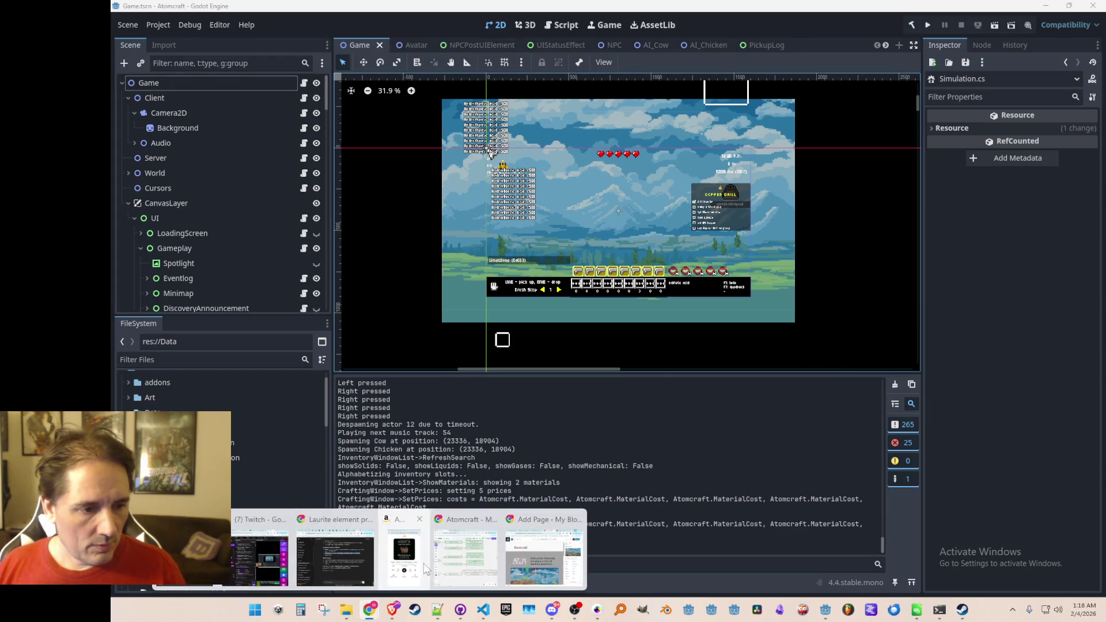
{"action": "left_click", "coordinate": [467, 541]}
{"action": "scroll", "coordinate": [350, 384], "scroll_direction": "down", "scroll_amount": 5}
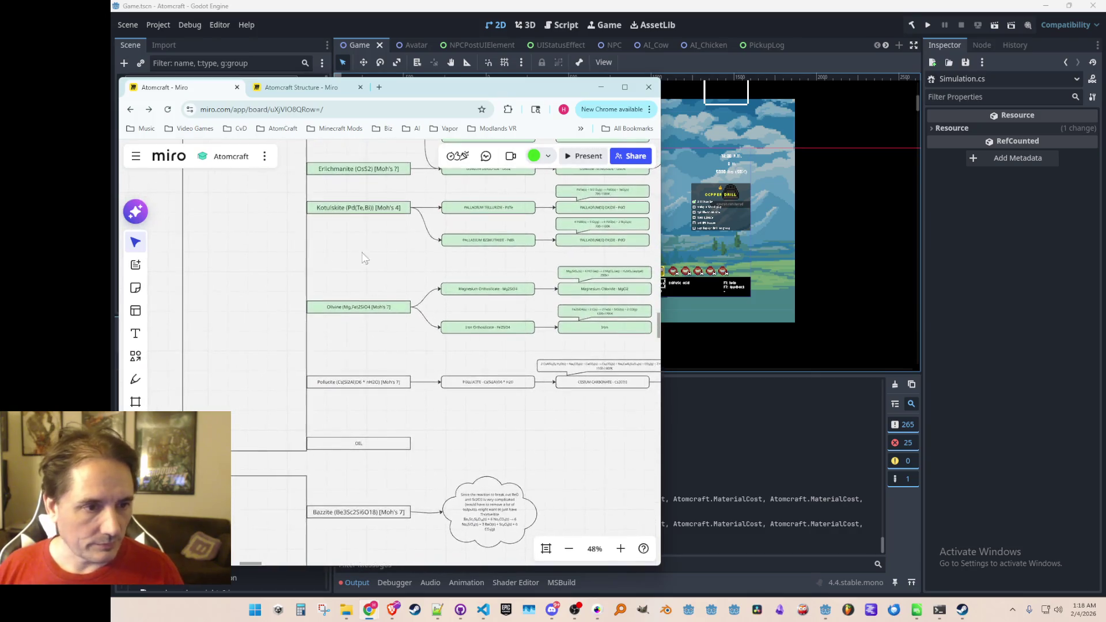
{"action": "scroll", "coordinate": [427, 354], "scroll_direction": "down", "scroll_amount": 5}
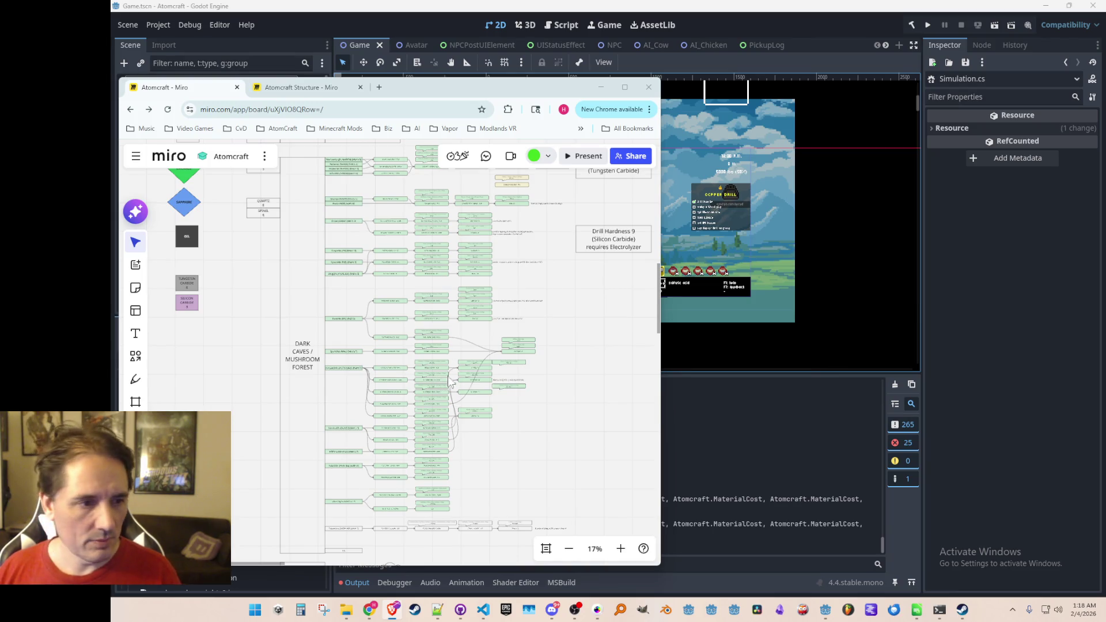
{"action": "scroll", "coordinate": [467, 401], "scroll_direction": "down", "scroll_amount": 5}
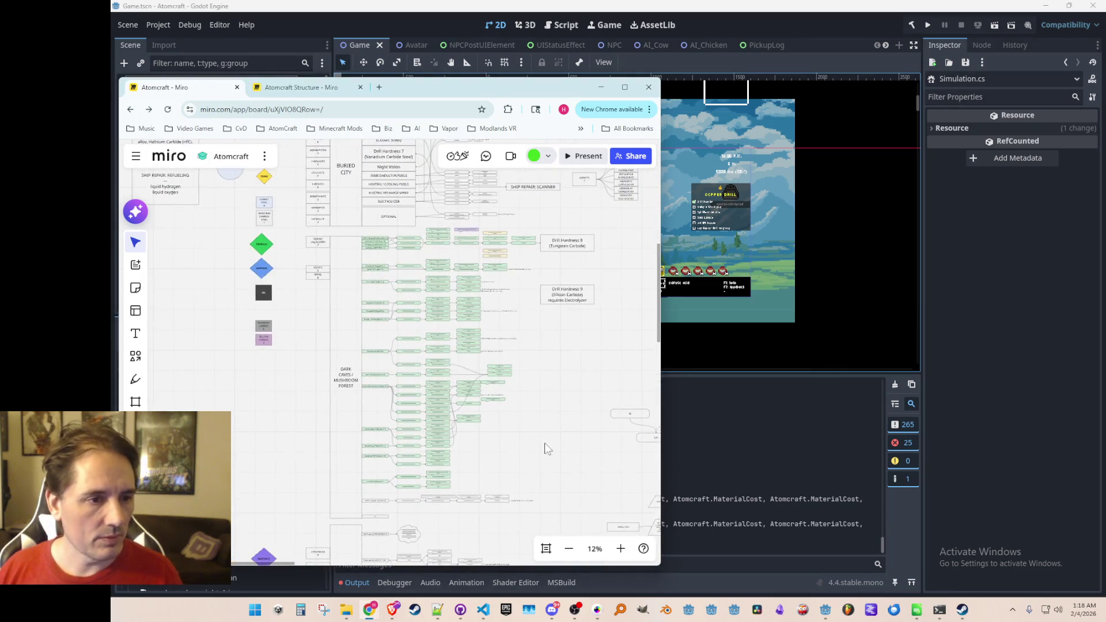
{"action": "scroll", "coordinate": [527, 440], "scroll_direction": "up", "scroll_amount": 3}
{"action": "scroll", "coordinate": [516, 326], "scroll_direction": "up", "scroll_amount": 3}
{"action": "scroll", "coordinate": [471, 403], "scroll_direction": "up", "scroll_amount": 6}
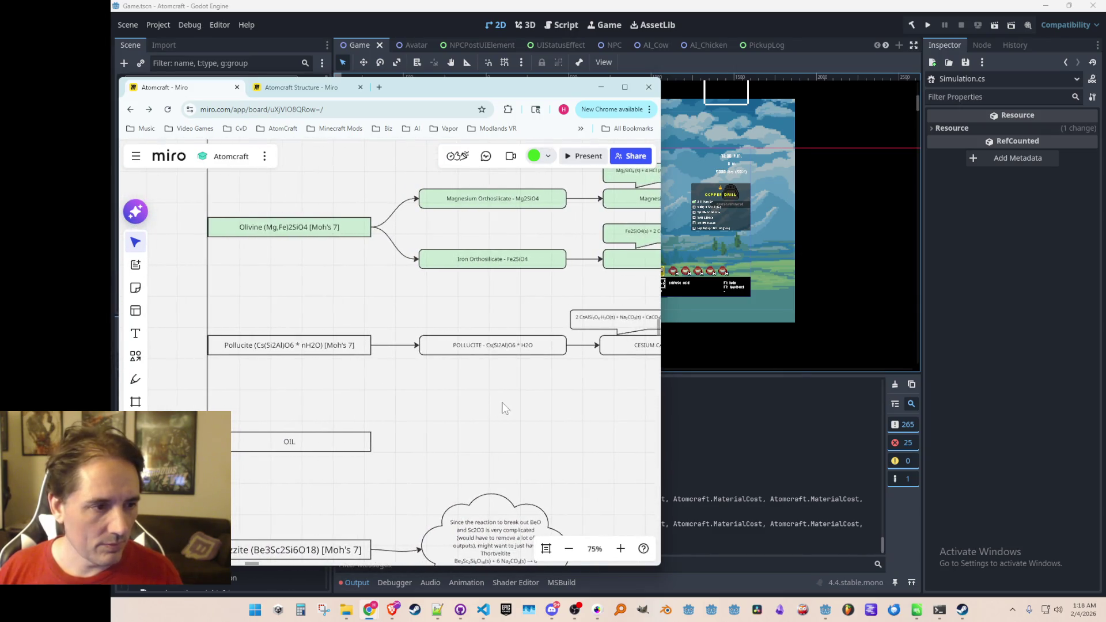
{"action": "left_click_drag", "start_coordinate": [524, 415], "coordinate": [403, 389]}
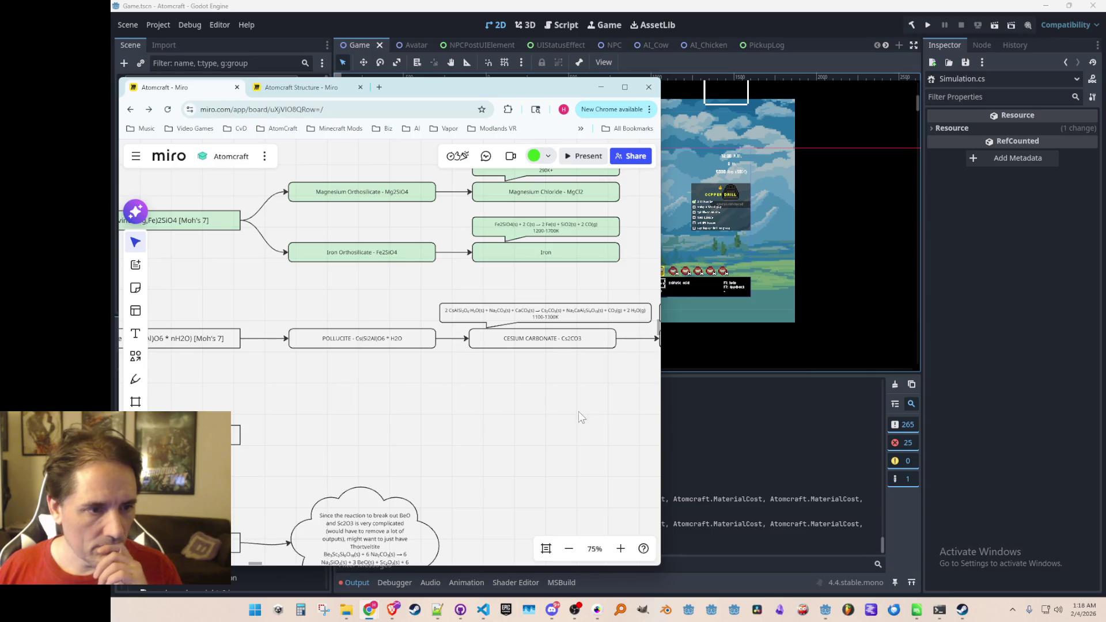
{"action": "left_click_drag", "start_coordinate": [579, 411], "coordinate": [396, 398]}
{"action": "left_click_drag", "start_coordinate": [566, 392], "coordinate": [238, 399]}
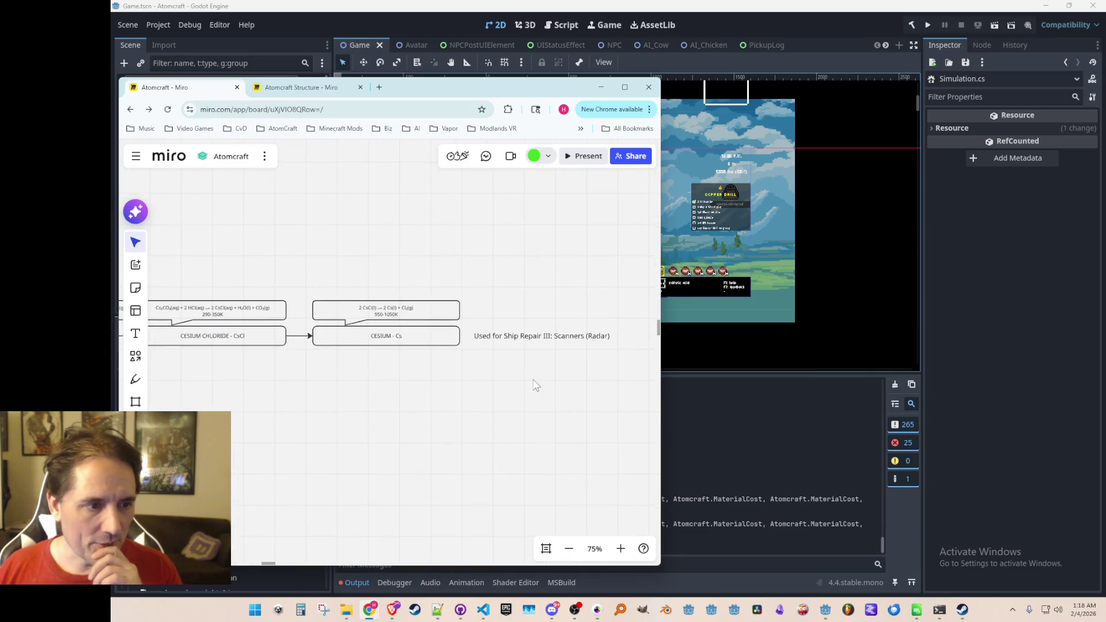
Frame the Olivine and Pollucite source boxes, then grab the Pollucite row and drag it downward
{"action": "scroll", "coordinate": [345, 409], "scroll_direction": "down", "scroll_amount": 10}
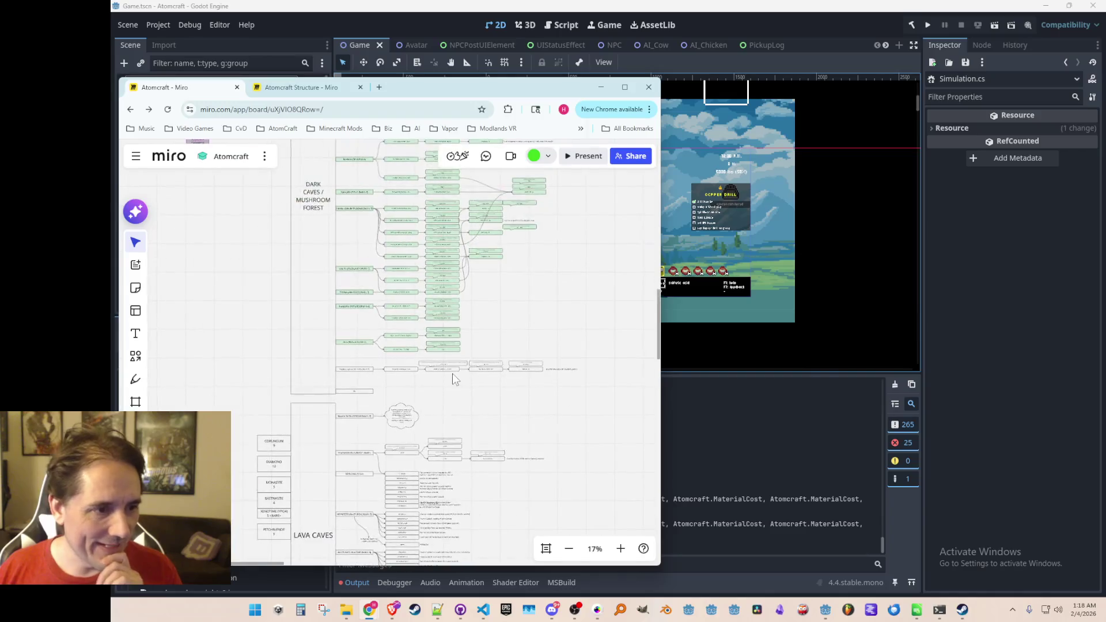
{"action": "scroll", "coordinate": [401, 402], "scroll_direction": "up", "scroll_amount": 5}
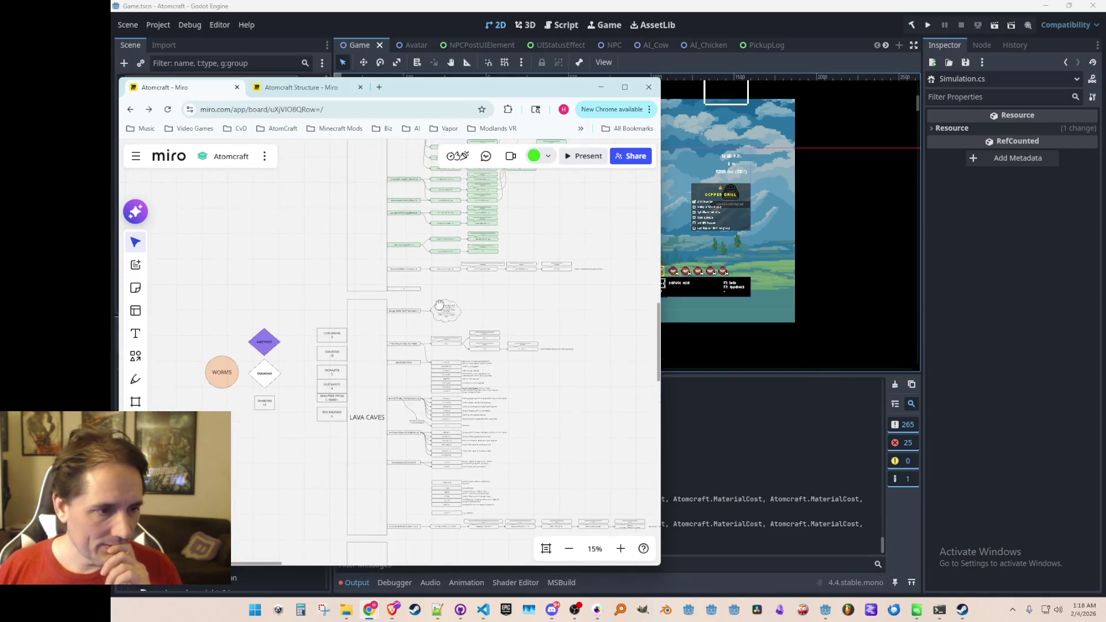
{"action": "scroll", "coordinate": [429, 346], "scroll_direction": "up", "scroll_amount": 3}
{"action": "scroll", "coordinate": [421, 332], "scroll_direction": "down", "scroll_amount": 10}
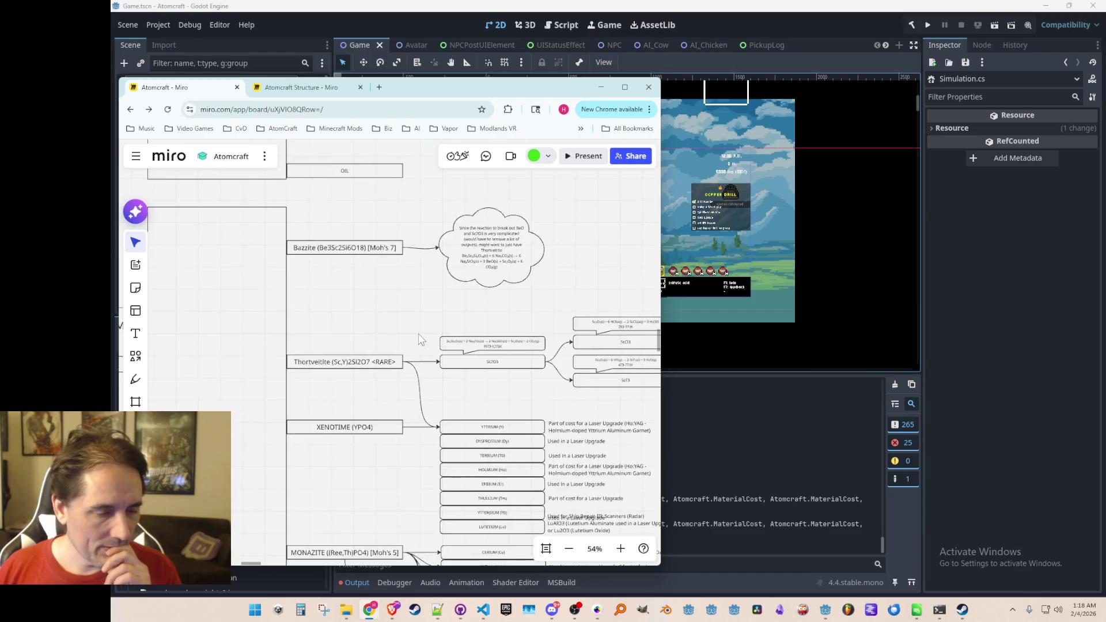
{"action": "scroll", "coordinate": [449, 313], "scroll_direction": "up", "scroll_amount": 3}
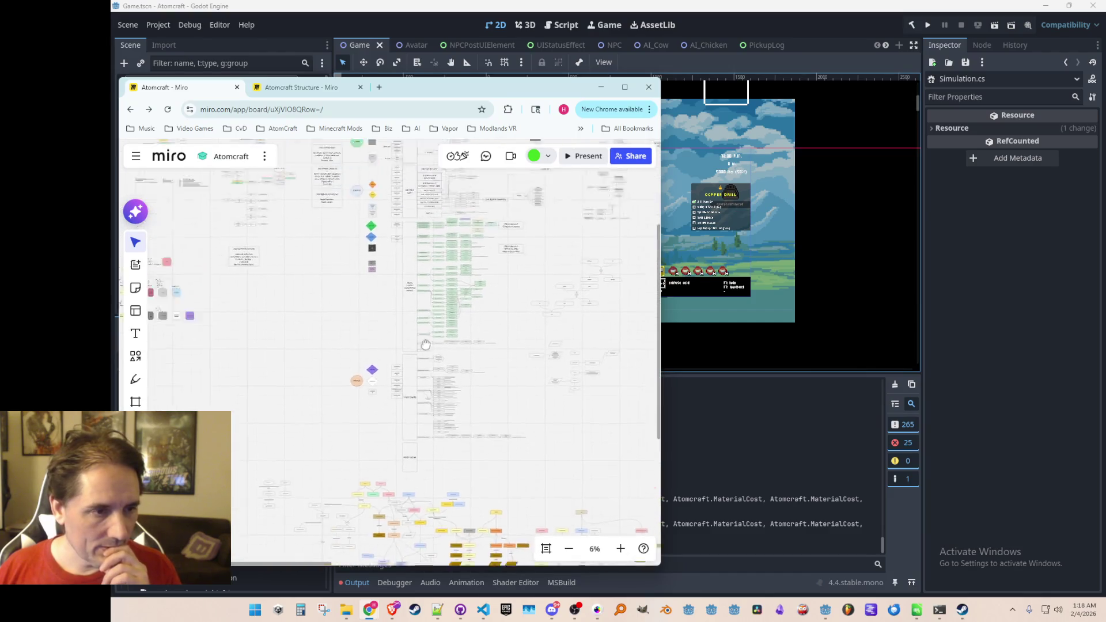
{"action": "scroll", "coordinate": [465, 302], "scroll_direction": "up", "scroll_amount": 5}
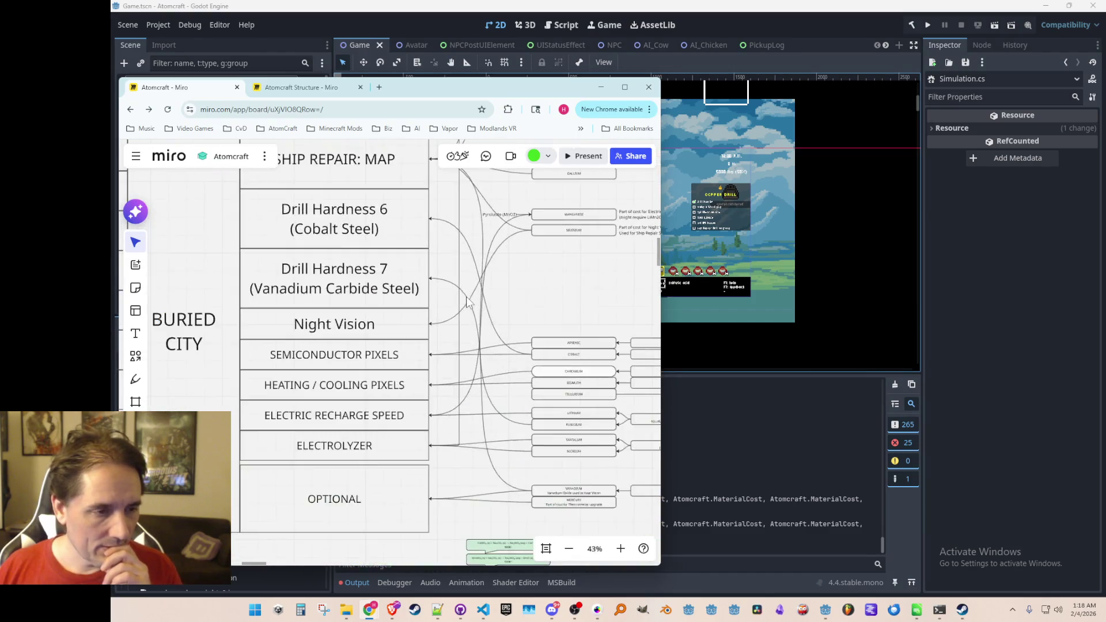
{"action": "scroll", "coordinate": [487, 345], "scroll_direction": "up", "scroll_amount": 2}
{"action": "scroll", "coordinate": [330, 339], "scroll_direction": "right", "scroll_amount": 5}
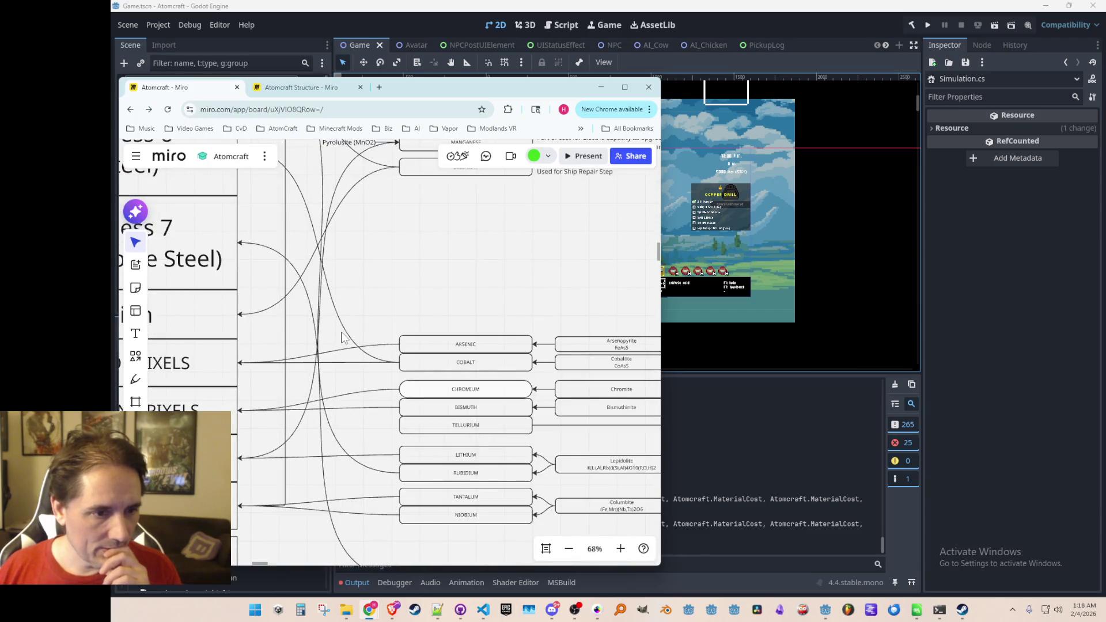
{"action": "scroll", "coordinate": [342, 339], "scroll_direction": "down", "scroll_amount": 10}
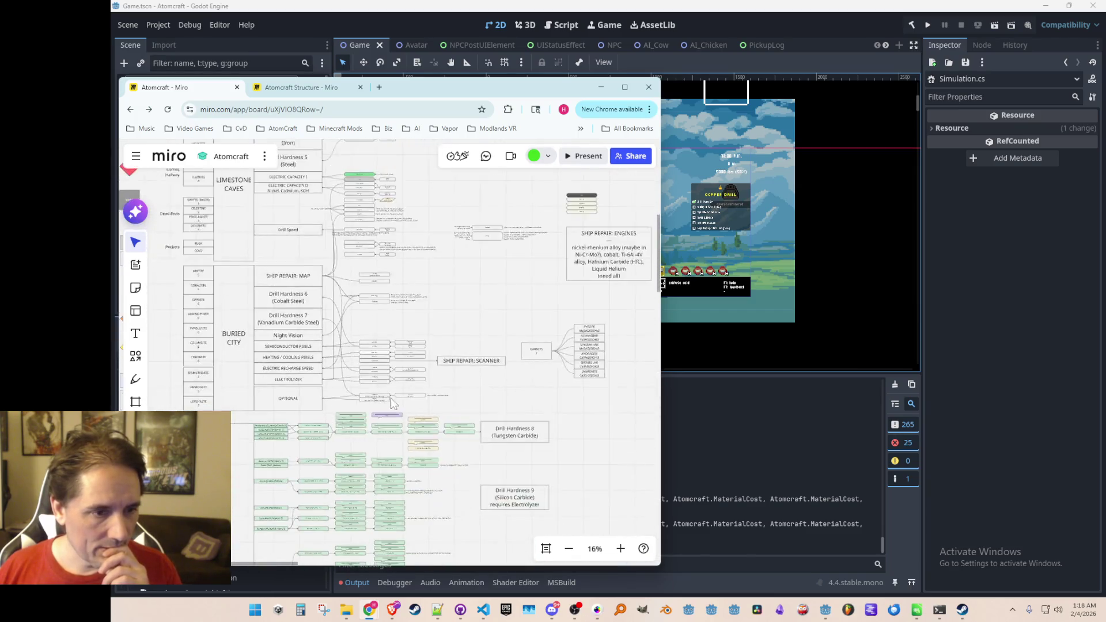
{"action": "scroll", "coordinate": [453, 448], "scroll_direction": "down", "scroll_amount": 5}
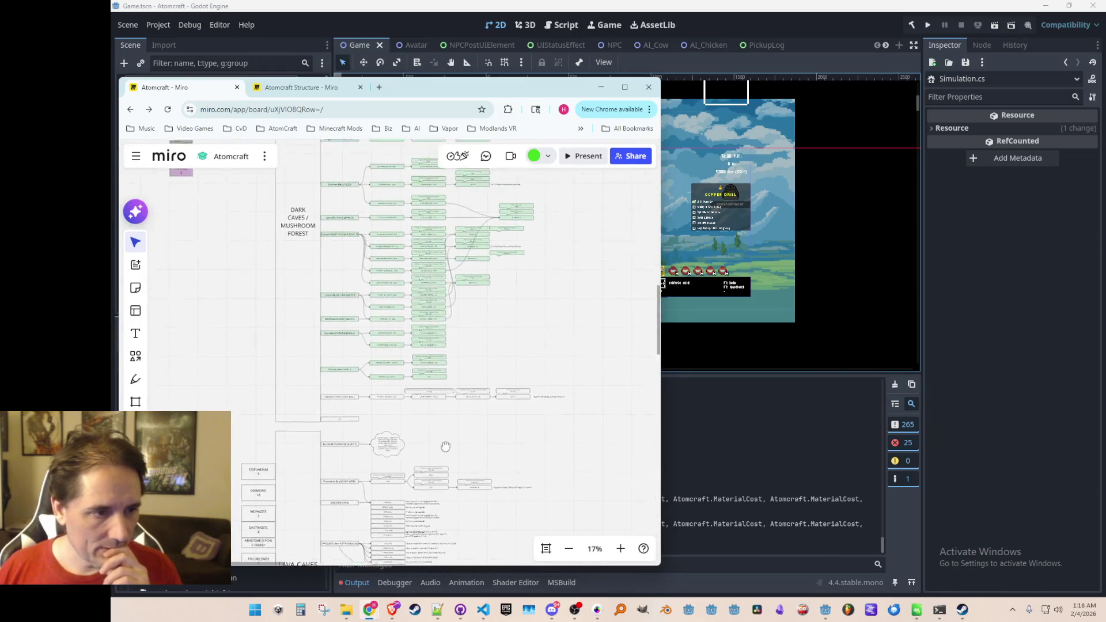
{"action": "scroll", "coordinate": [386, 308], "scroll_direction": "up", "scroll_amount": 3}
{"action": "scroll", "coordinate": [452, 375], "scroll_direction": "down", "scroll_amount": 3}
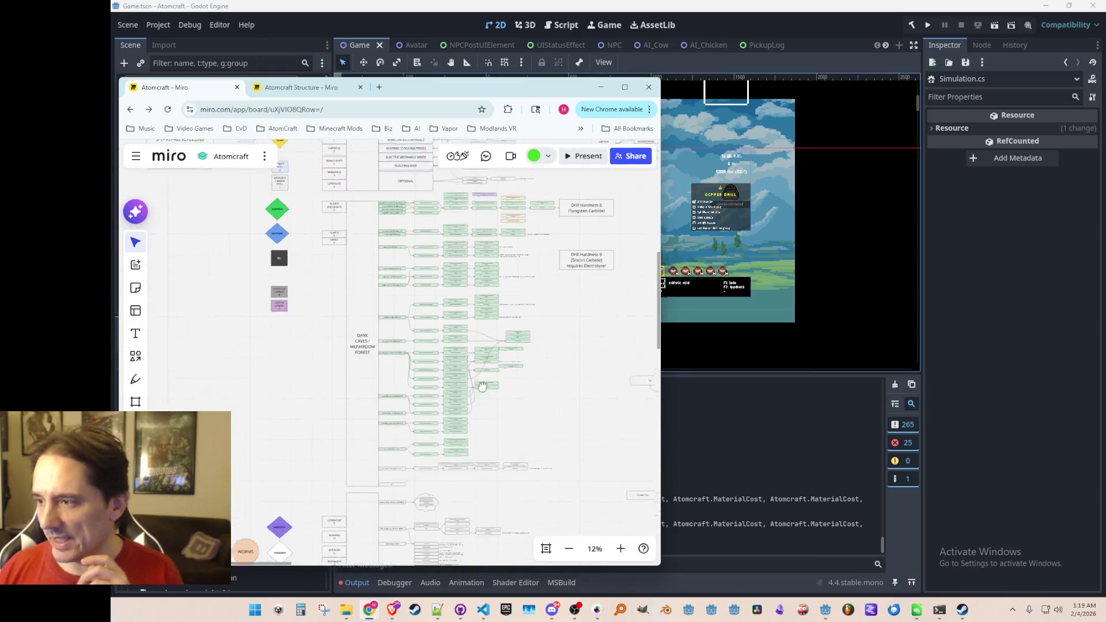
{"action": "scroll", "coordinate": [470, 412], "scroll_direction": "up", "scroll_amount": 3}
{"action": "scroll", "coordinate": [470, 412], "scroll_direction": "up", "scroll_amount": 5}
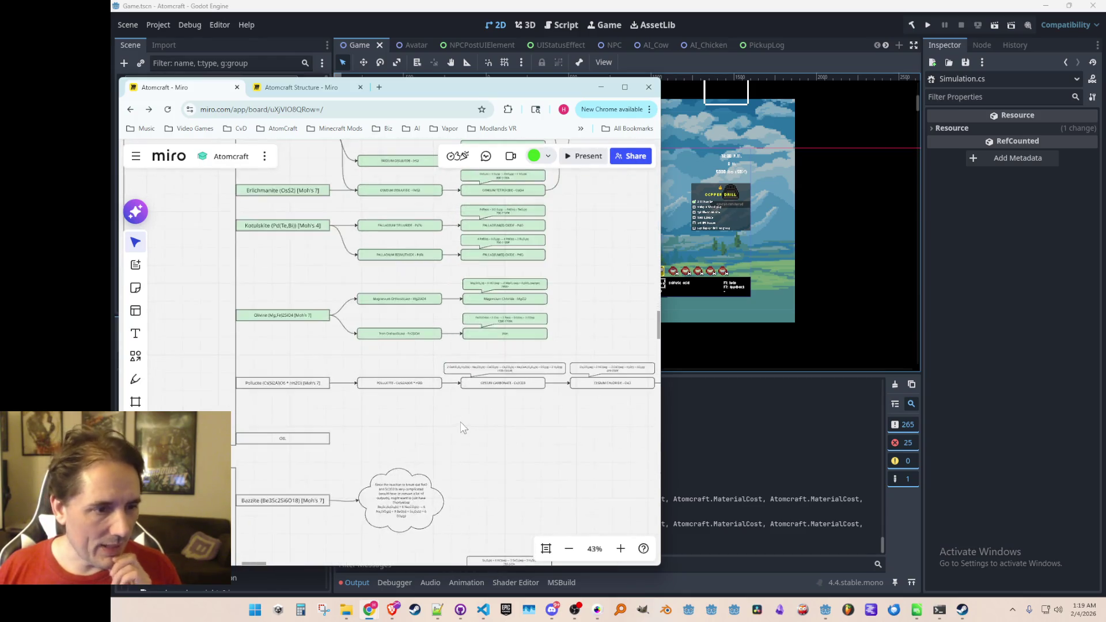
{"action": "scroll", "coordinate": [469, 406], "scroll_direction": "down", "scroll_amount": 3}
{"action": "left_click_drag", "start_coordinate": [463, 426], "coordinate": [377, 390]}
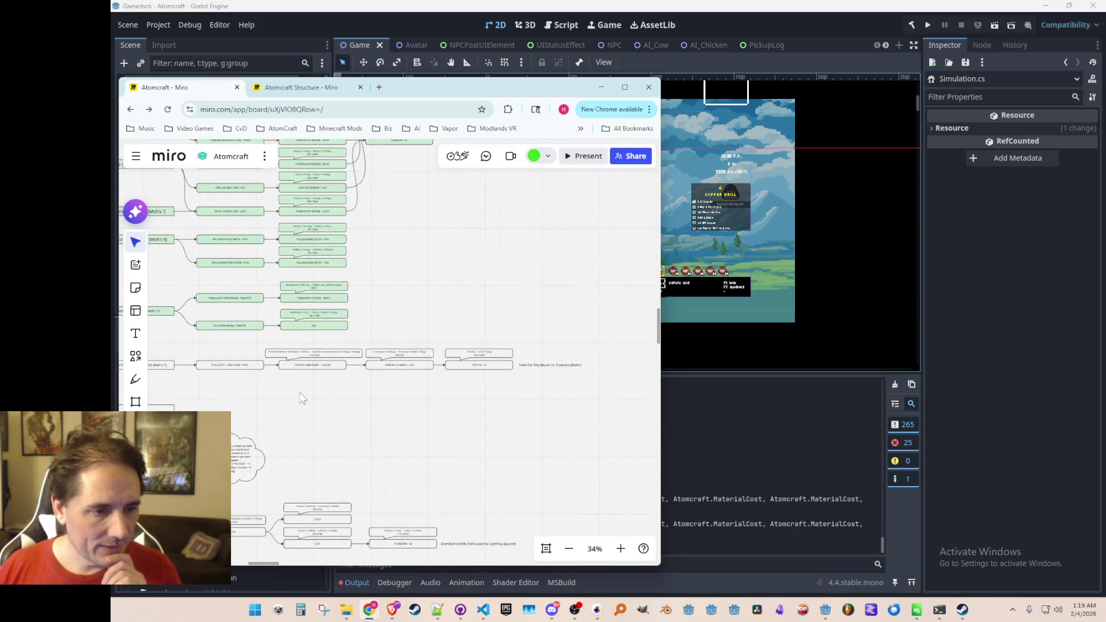
{"action": "scroll", "coordinate": [477, 363], "scroll_direction": "up", "scroll_amount": 3}
{"action": "left_click_drag", "start_coordinate": [282, 359], "coordinate": [483, 371]}
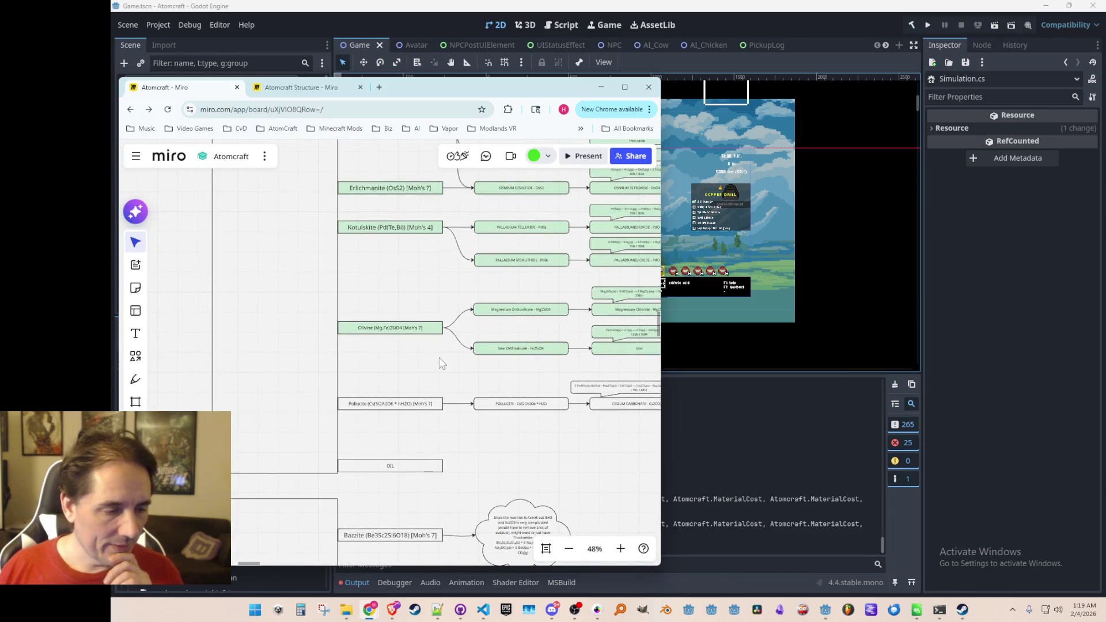
{"action": "scroll", "coordinate": [423, 341], "scroll_direction": "down", "scroll_amount": 5}
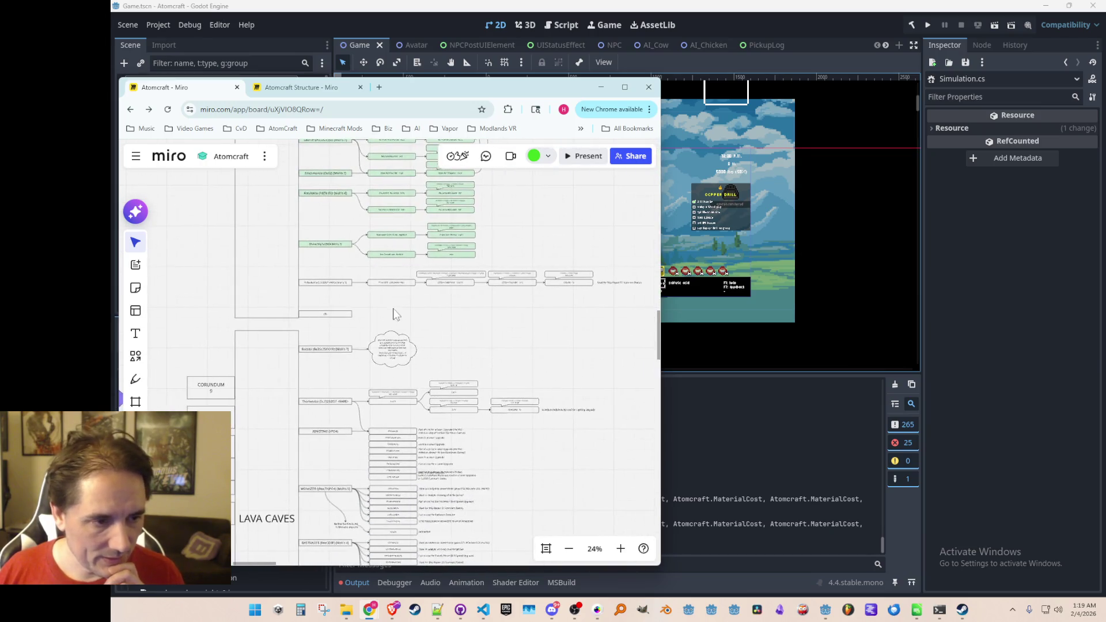
{"action": "mouse_move", "coordinate": [629, 298]}
{"action": "left_mouse_down"}
{"action": "mouse_move", "coordinate": [431, 306]}
{"action": "mouse_move", "coordinate": [318, 271]}
{"action": "mouse_move", "coordinate": [340, 542]}
{"action": "mouse_move", "coordinate": [344, 364]}
{"action": "mouse_move", "coordinate": [336, 382]}
{"action": "mouse_move", "coordinate": [324, 368]}
{"action": "left_mouse_up"}
Place the Pollucite row under Lava Caves, lower Boss Zone, and enlarge the Lava Caves frame
{"action": "left_click", "coordinate": [303, 511]}
{"action": "left_click", "coordinate": [287, 487]}
{"action": "left_click_drag", "start_coordinate": [260, 394], "coordinate": [262, 425]}
{"action": "left_click", "coordinate": [275, 340]}
{"action": "left_click_drag", "start_coordinate": [276, 361], "coordinate": [276, 387]}
{"action": "left_click", "coordinate": [380, 418]}
Pan and zoom around the board to check the Lava Caves labels, Corundum and Bazzite
{"action": "scroll", "coordinate": [380, 418], "scroll_direction": "down", "scroll_amount": 3}
{"action": "scroll", "coordinate": [445, 322], "scroll_direction": "up", "scroll_amount": 5}
{"action": "left_click_drag", "start_coordinate": [387, 370], "coordinate": [424, 304]}
{"action": "scroll", "coordinate": [415, 289], "scroll_direction": "up", "scroll_amount": 1}
{"action": "scroll", "coordinate": [408, 300], "scroll_direction": "down", "scroll_amount": 2}
{"action": "scroll", "coordinate": [400, 288], "scroll_direction": "up", "scroll_amount": 1}
{"action": "left_click_drag", "start_coordinate": [400, 287], "coordinate": [403, 333]}
{"action": "scroll", "coordinate": [430, 330], "scroll_direction": "down", "scroll_amount": 2}
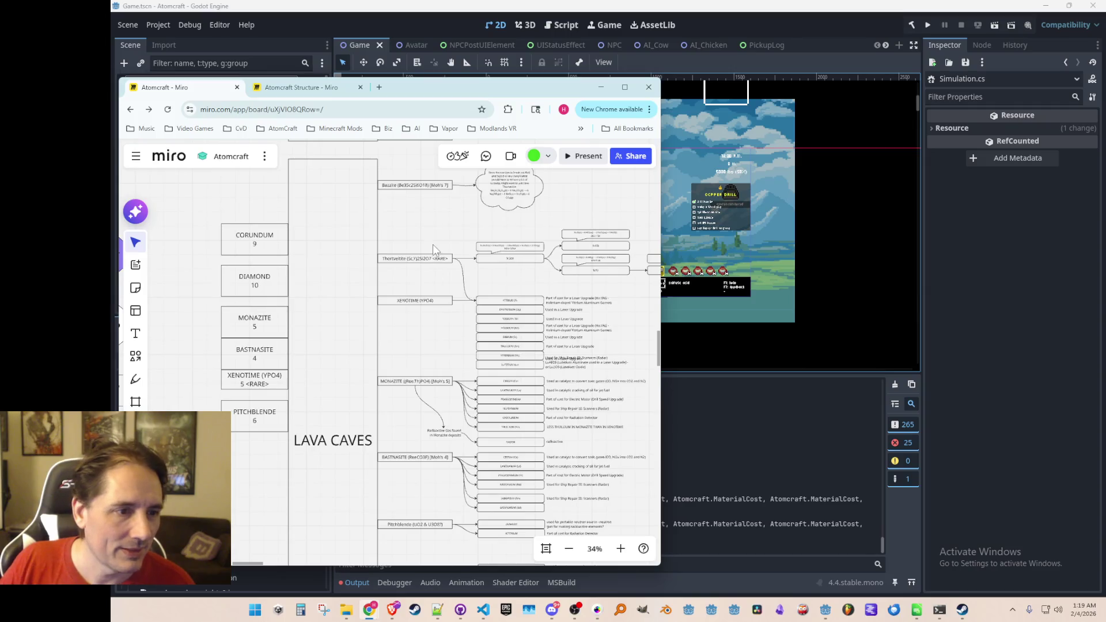
{"action": "scroll", "coordinate": [433, 244], "scroll_direction": "up", "scroll_amount": 1}
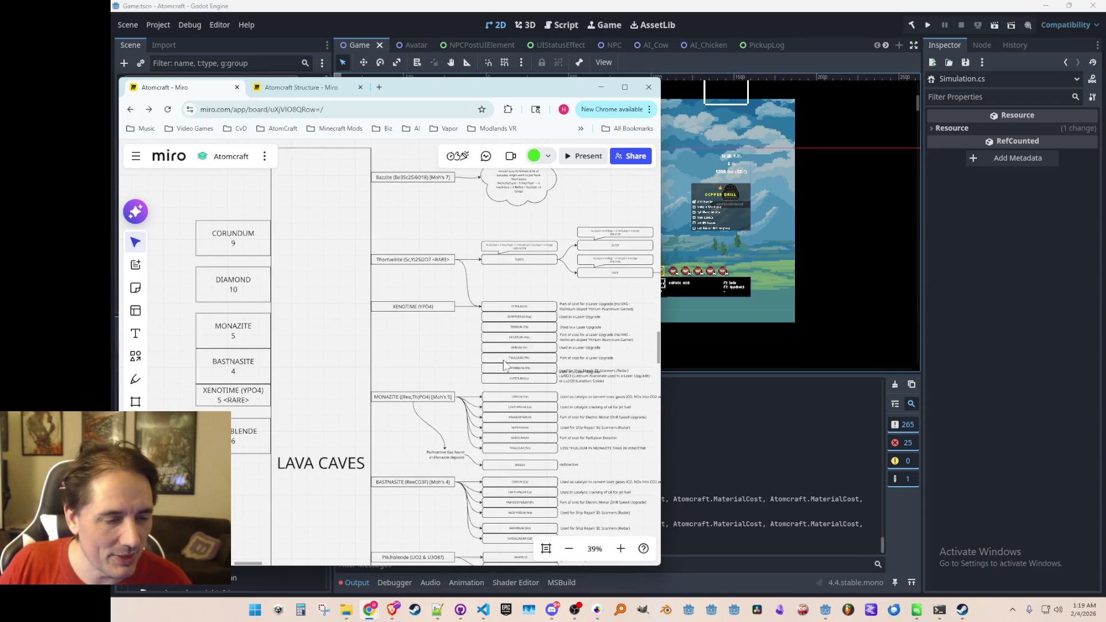
{"action": "scroll", "coordinate": [504, 366], "scroll_direction": "up", "scroll_amount": 4}
{"action": "scroll", "coordinate": [504, 366], "scroll_direction": "down", "scroll_amount": 4}
{"action": "scroll", "coordinate": [505, 366], "scroll_direction": "down", "scroll_amount": 1}
{"action": "scroll", "coordinate": [505, 369], "scroll_direction": "up", "scroll_amount": 5}
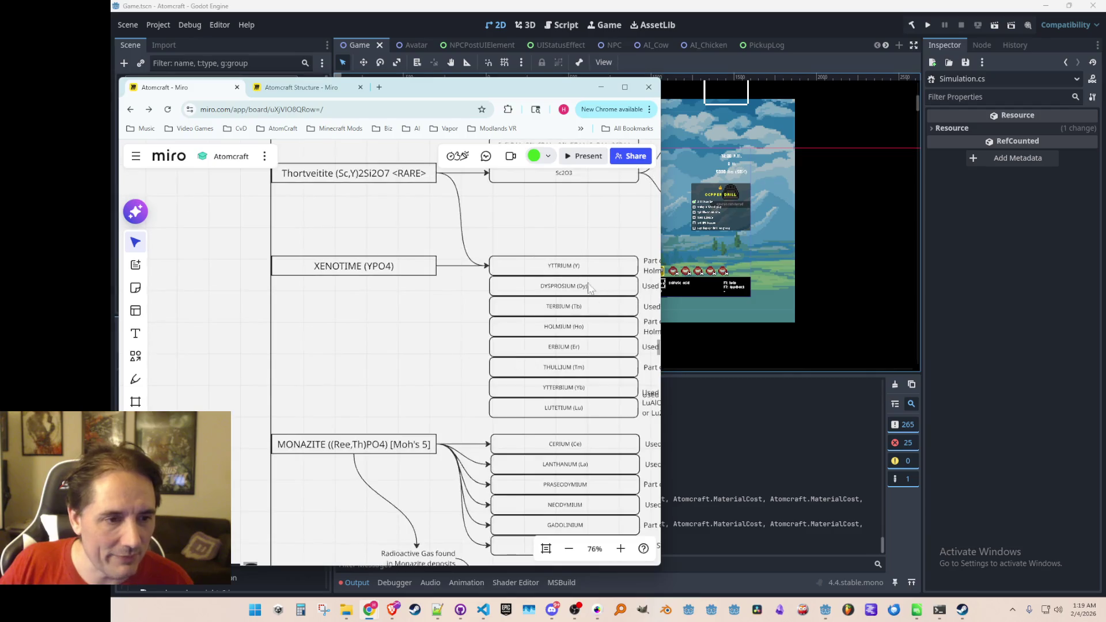
{"action": "scroll", "coordinate": [432, 333], "scroll_direction": "down", "scroll_amount": 10}
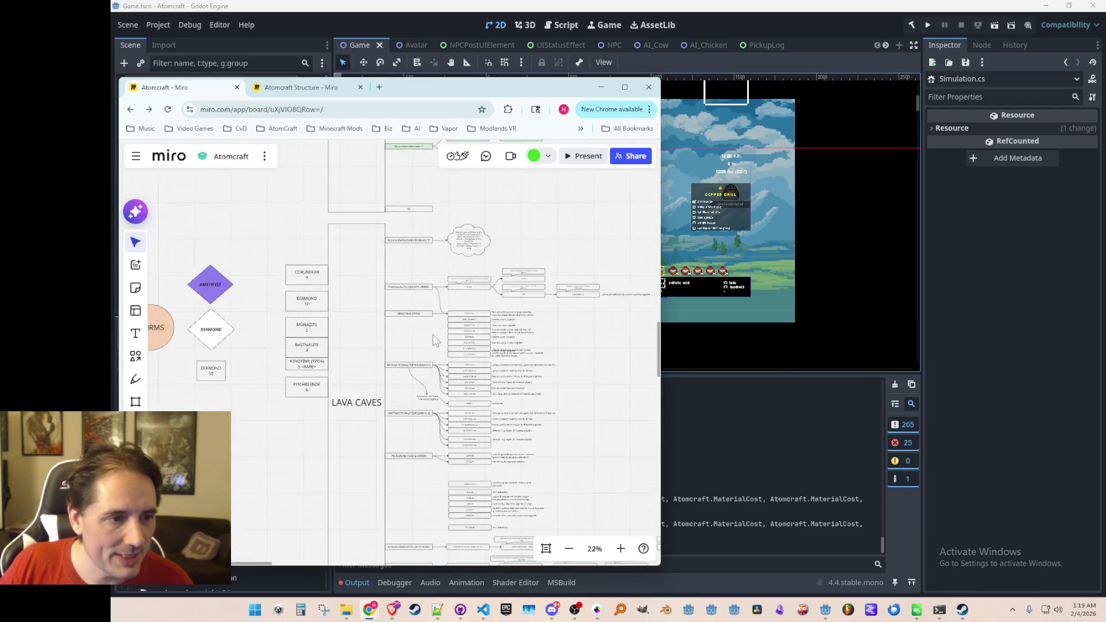
Move the OIL box up beneath Olivine to close the gap
{"action": "left_click_drag", "start_coordinate": [422, 290], "coordinate": [402, 434]}
{"action": "scroll", "coordinate": [444, 350], "scroll_direction": "up", "scroll_amount": 3}
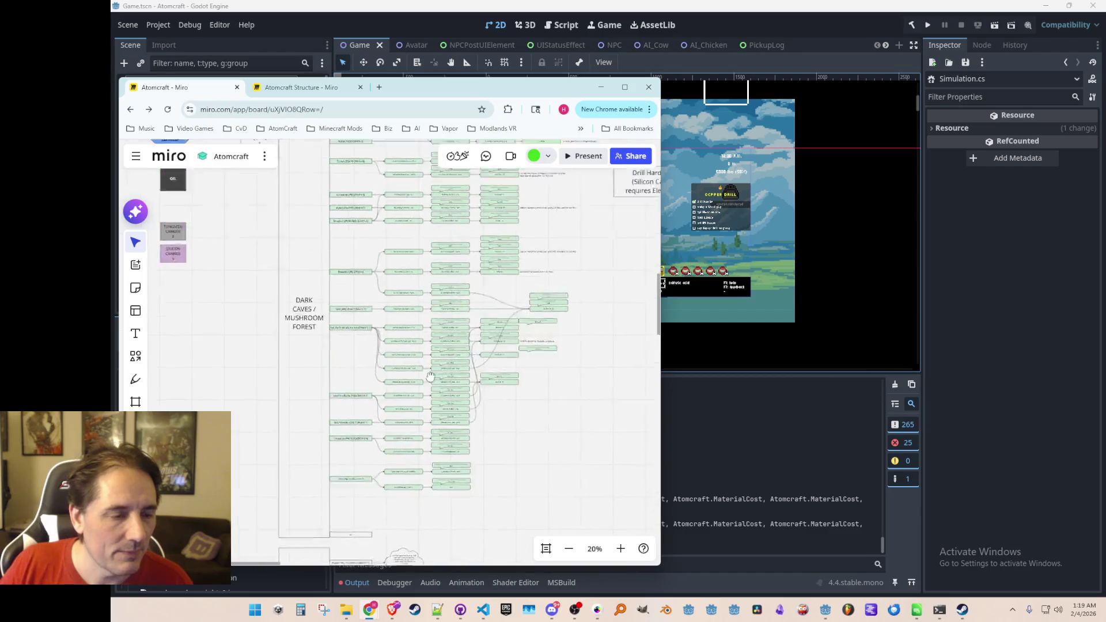
{"action": "scroll", "coordinate": [430, 248], "scroll_direction": "up", "scroll_amount": 2}
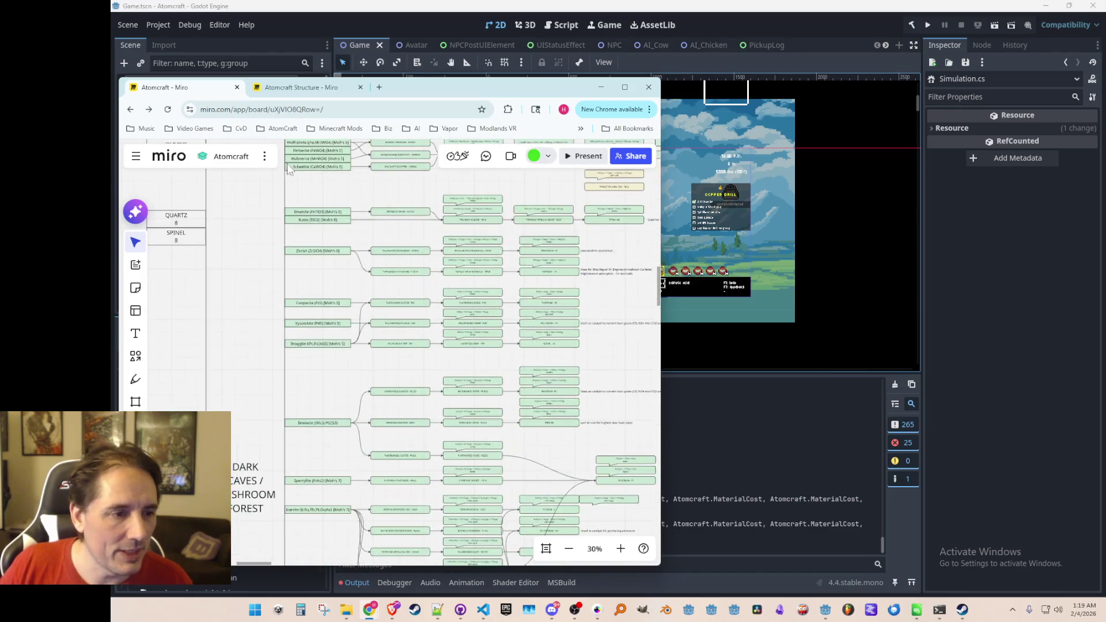
{"action": "left_click_drag", "start_coordinate": [405, 409], "coordinate": [406, 278]}
{"action": "scroll", "coordinate": [334, 493], "scroll_direction": "up", "scroll_amount": 2}
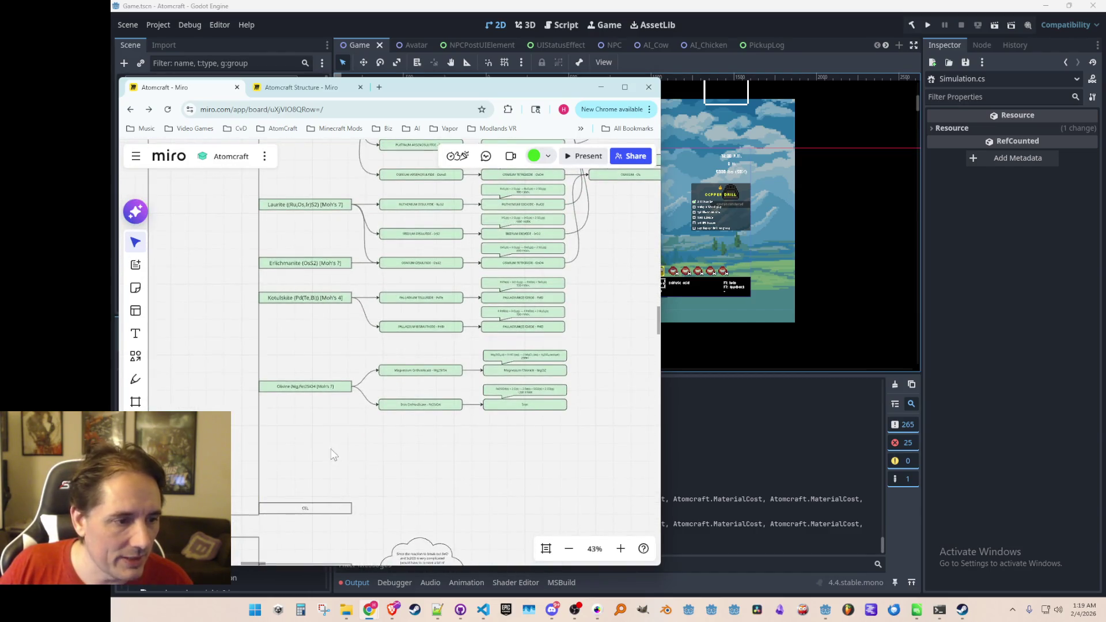
{"action": "scroll", "coordinate": [333, 455], "scroll_direction": "down", "scroll_amount": 1}
{"action": "left_click_drag", "start_coordinate": [322, 502], "coordinate": [325, 475]}
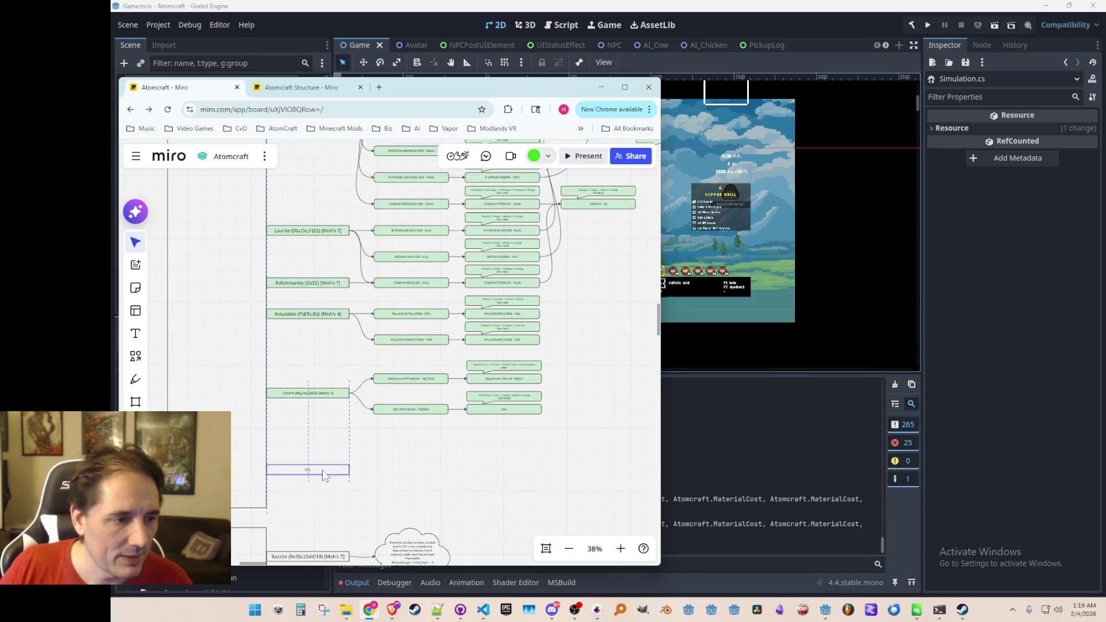
Zoom around to review the reorganised layout, then return to the Godot editor
{"action": "scroll", "coordinate": [346, 344], "scroll_direction": "up", "scroll_amount": 3}
{"action": "scroll", "coordinate": [313, 371], "scroll_direction": "down", "scroll_amount": 1}
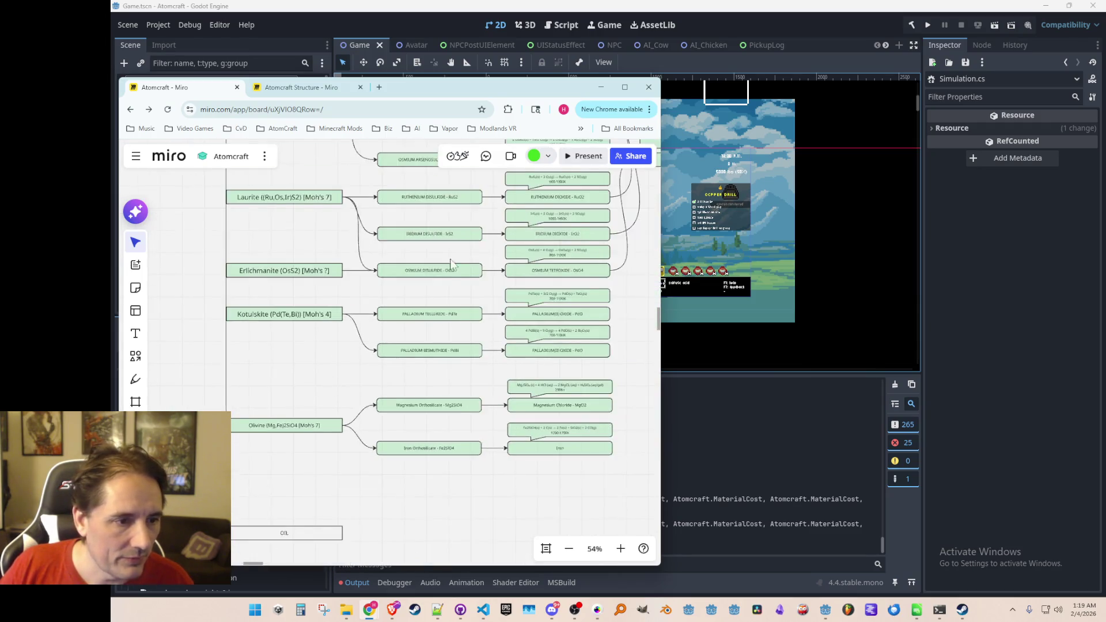
{"action": "scroll", "coordinate": [451, 264], "scroll_direction": "down", "scroll_amount": 3}
{"action": "scroll", "coordinate": [490, 265], "scroll_direction": "up", "scroll_amount": 2}
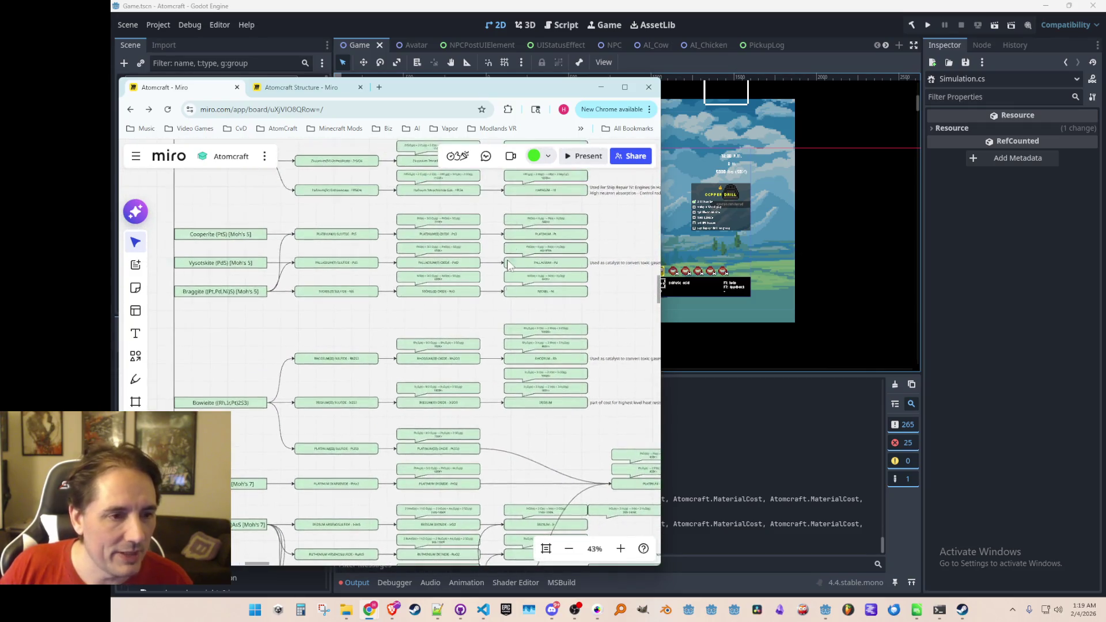
{"action": "scroll", "coordinate": [508, 265], "scroll_direction": "up", "scroll_amount": 5}
{"action": "scroll", "coordinate": [506, 258], "scroll_direction": "up", "scroll_amount": 3}
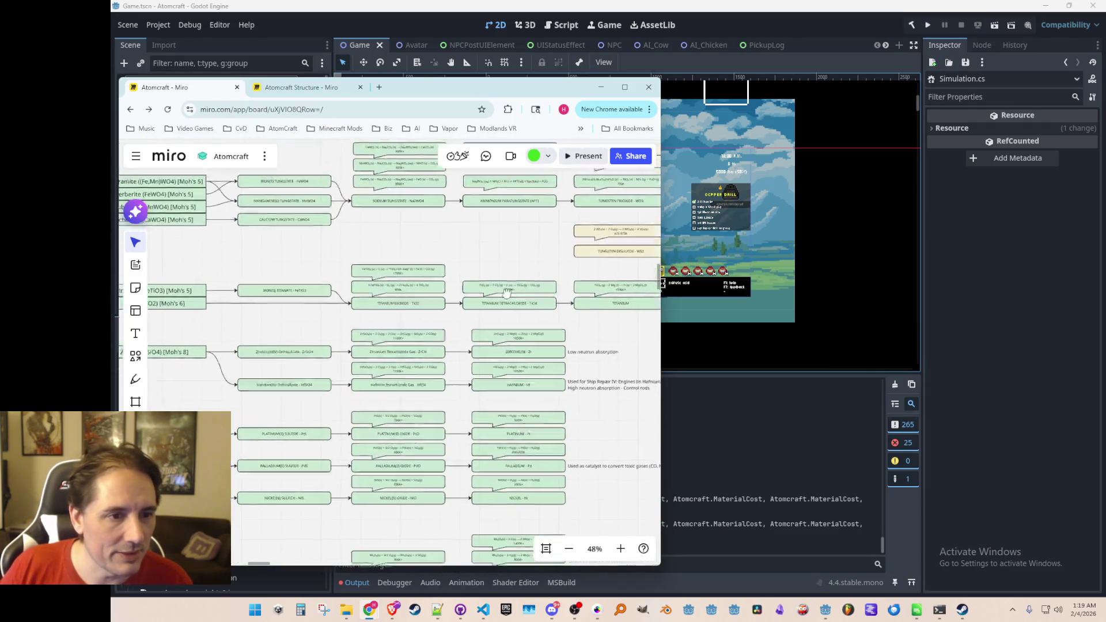
{"action": "scroll", "coordinate": [506, 292], "scroll_direction": "down", "scroll_amount": 3}
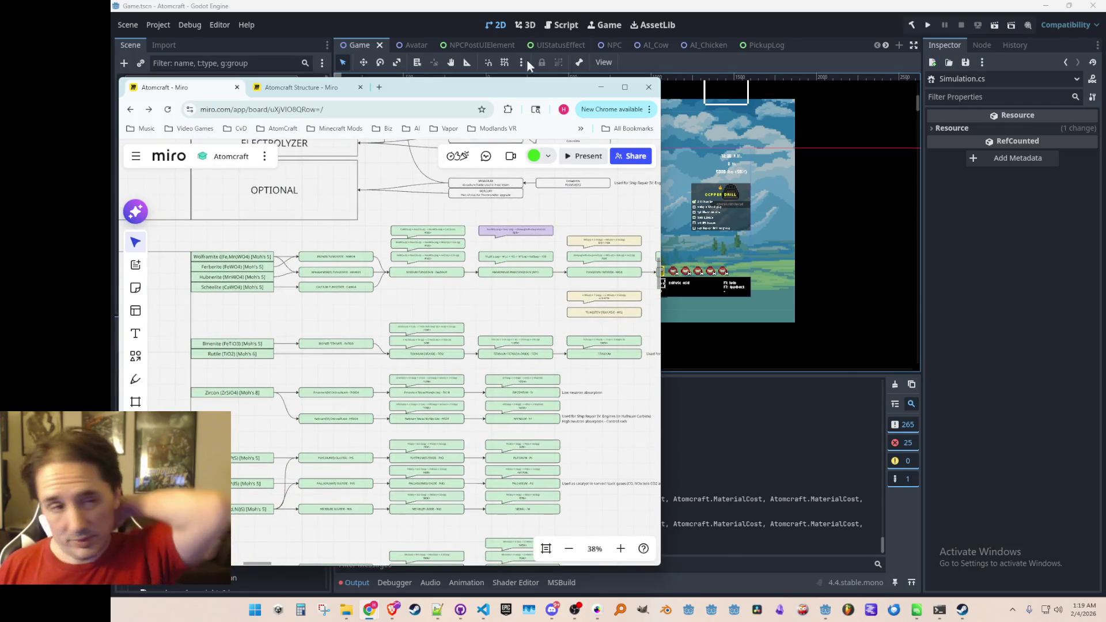
{"action": "left_click", "coordinate": [721, 23]}
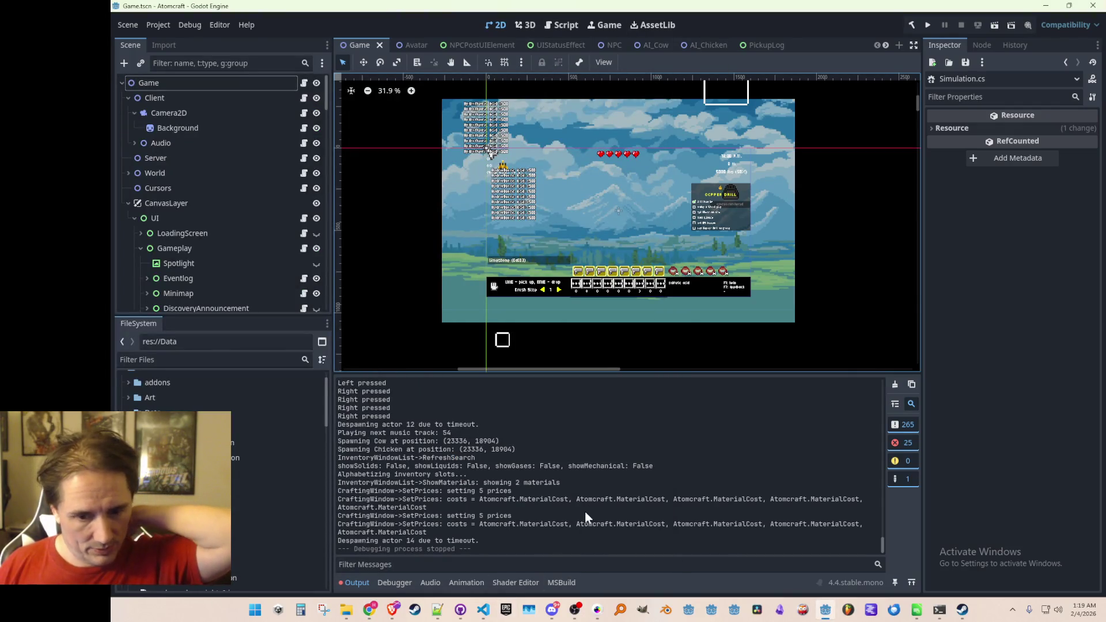
In Consts.cs, replace ItchioRelease with ItchioDemo on line 7 using autocomplete
{"action": "left_click", "coordinate": [483, 609]}
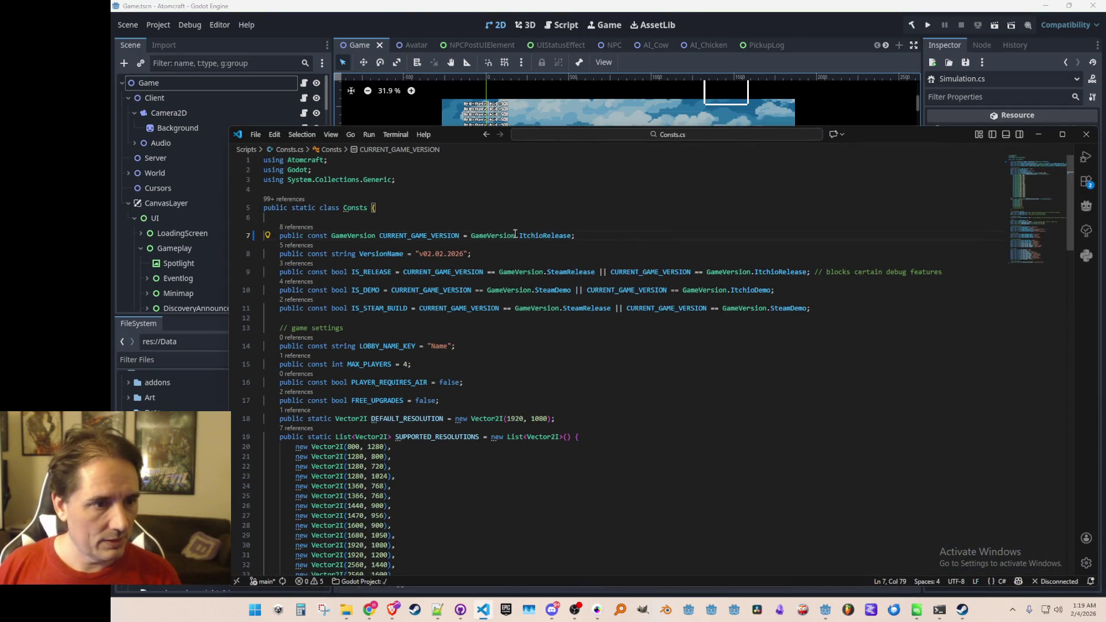
{"action": "double_click", "coordinate": [526, 235]}
{"action": "type", "text": "ItchioD"}
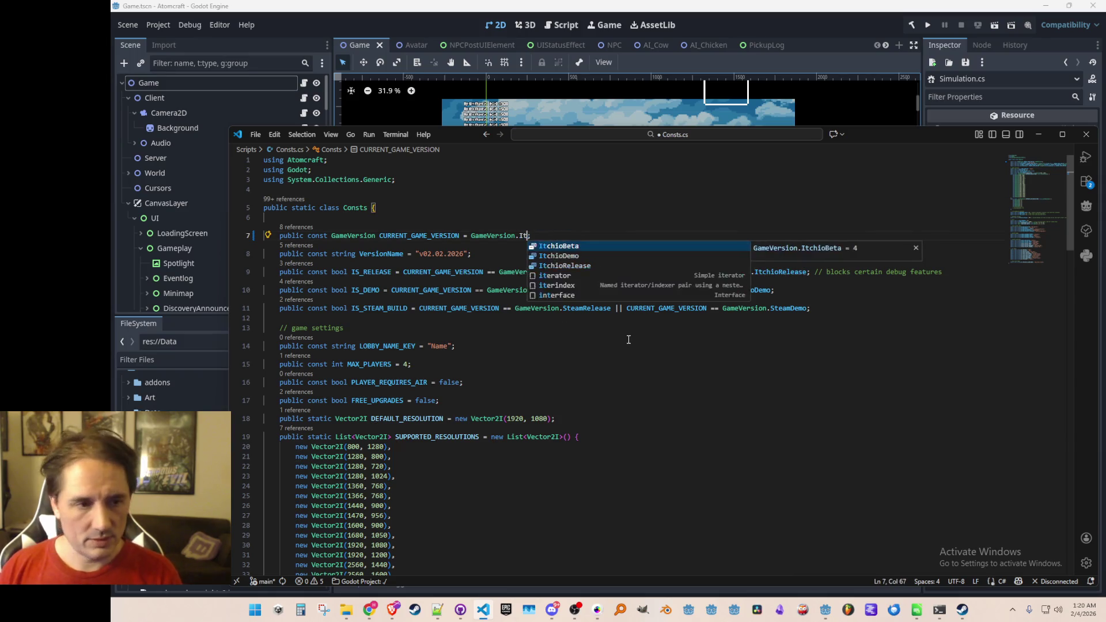
{"action": "key", "text": "Tab"}
{"action": "key", "text": "Down"}
{"action": "type", "text": "4"}
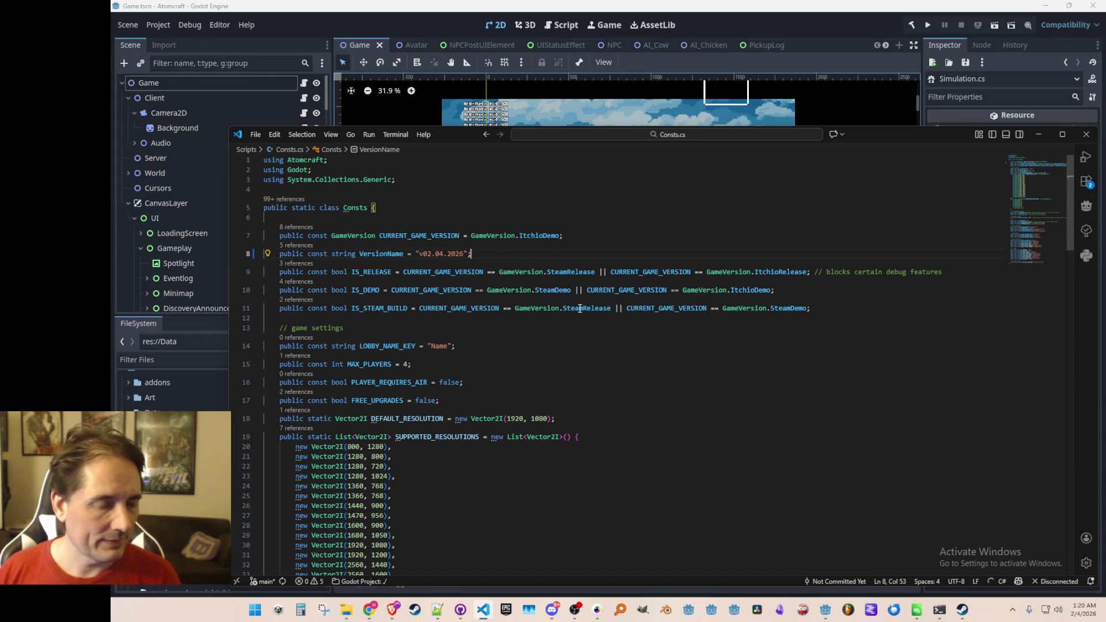
{"action": "mouse_move", "coordinate": [540, 238]}
{"action": "left_click", "coordinate": [403, 183]}
{"action": "left_click", "coordinate": [354, 22]}
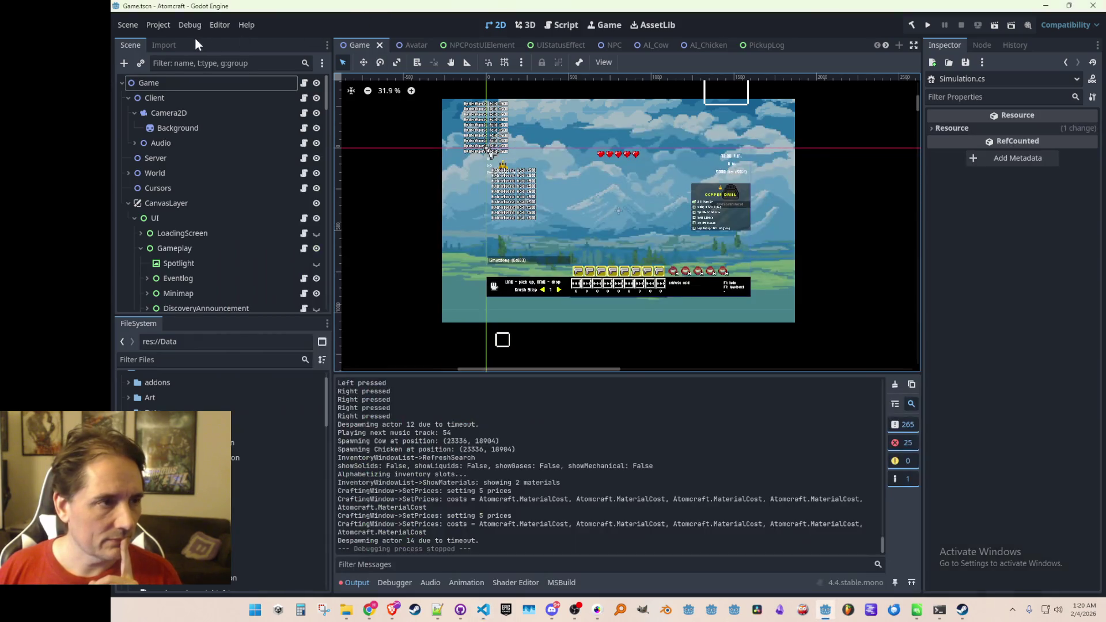
Check the Project and Help menus, then start a debug run of Atomcraft
{"action": "left_click", "coordinate": [157, 23]}
{"action": "left_click", "coordinate": [354, 23]}
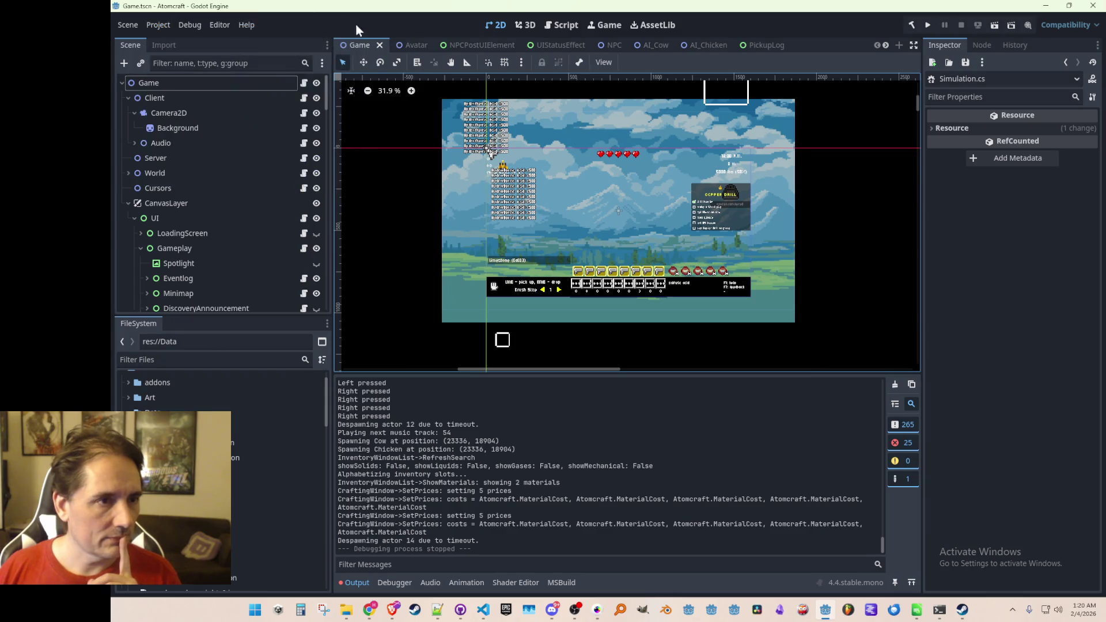
{"action": "left_click", "coordinate": [928, 26]}
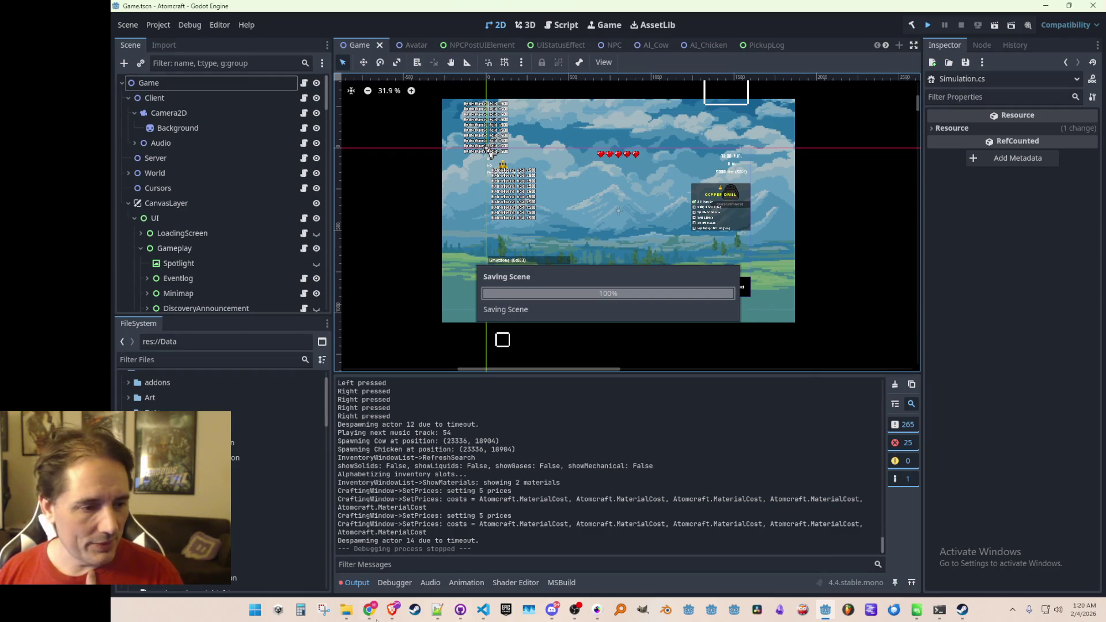
Delete Molten Olivine.json from the Materials folder
{"action": "mouse_move", "coordinate": [346, 610]}
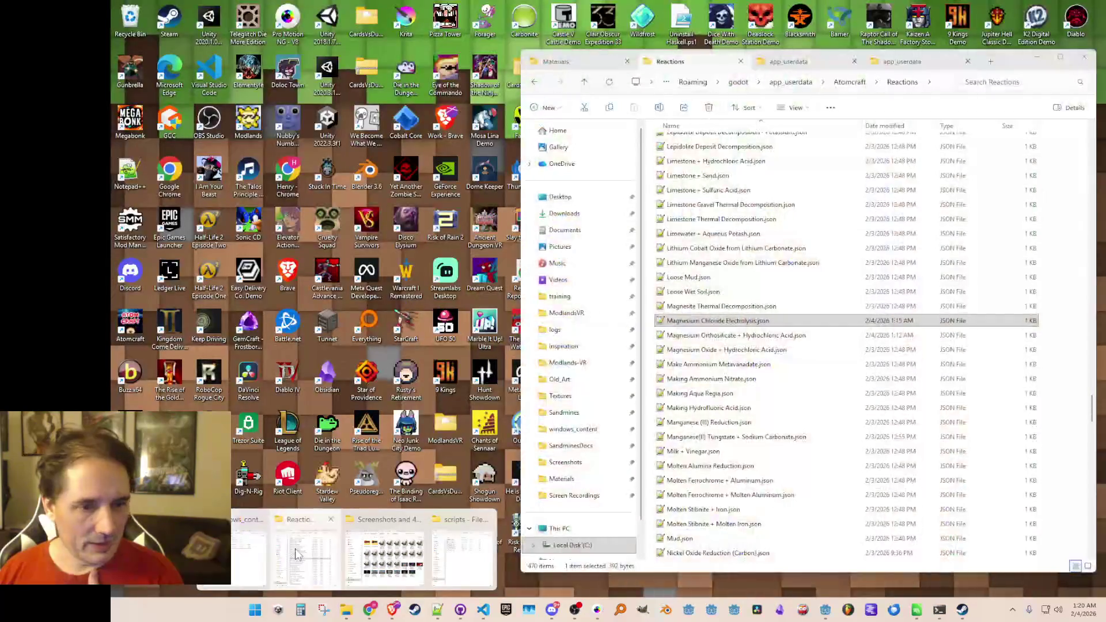
{"action": "left_click", "coordinate": [296, 554]}
{"action": "left_click", "coordinate": [716, 335]}
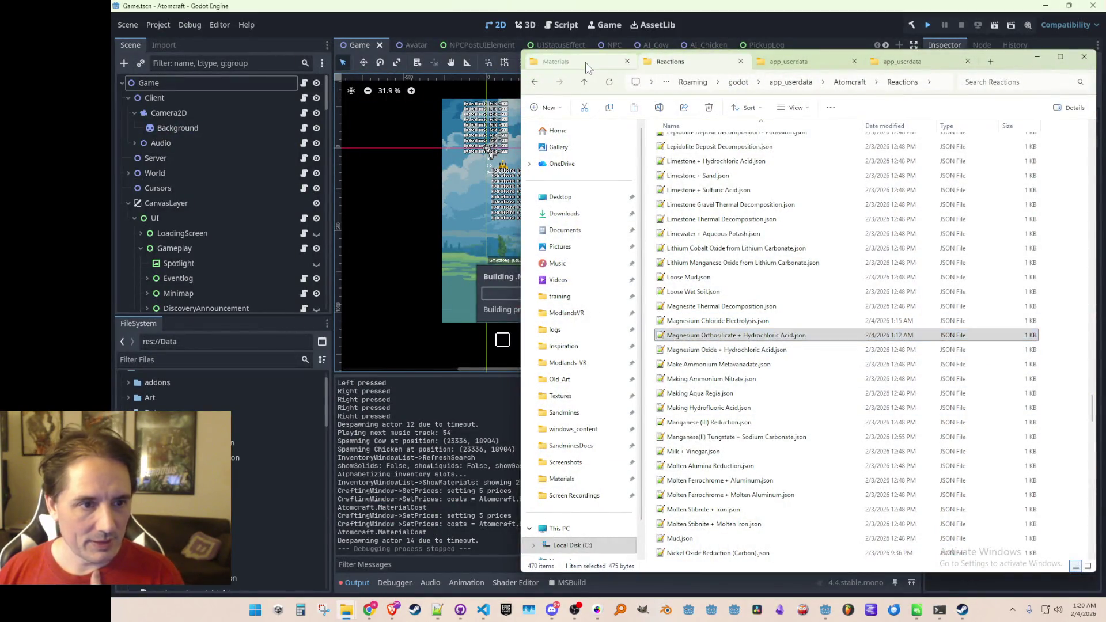
{"action": "left_click", "coordinate": [554, 61]}
{"action": "key", "text": "m"}
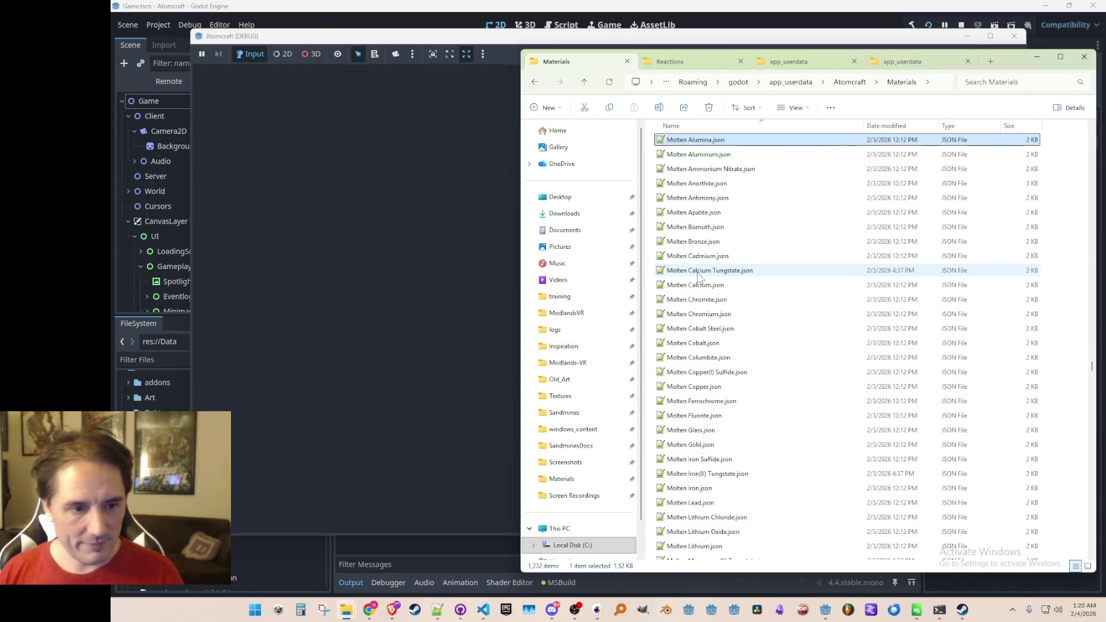
{"action": "scroll", "coordinate": [775, 331], "scroll_direction": "down", "scroll_amount": 6}
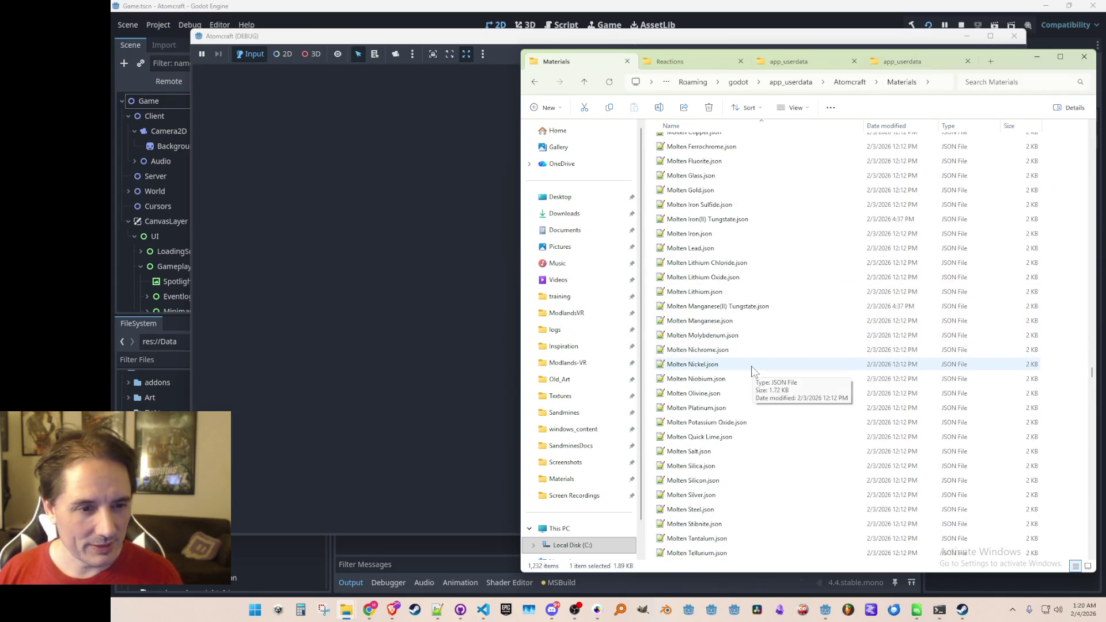
{"action": "left_click", "coordinate": [725, 394]}
{"action": "key", "text": "Delete"}
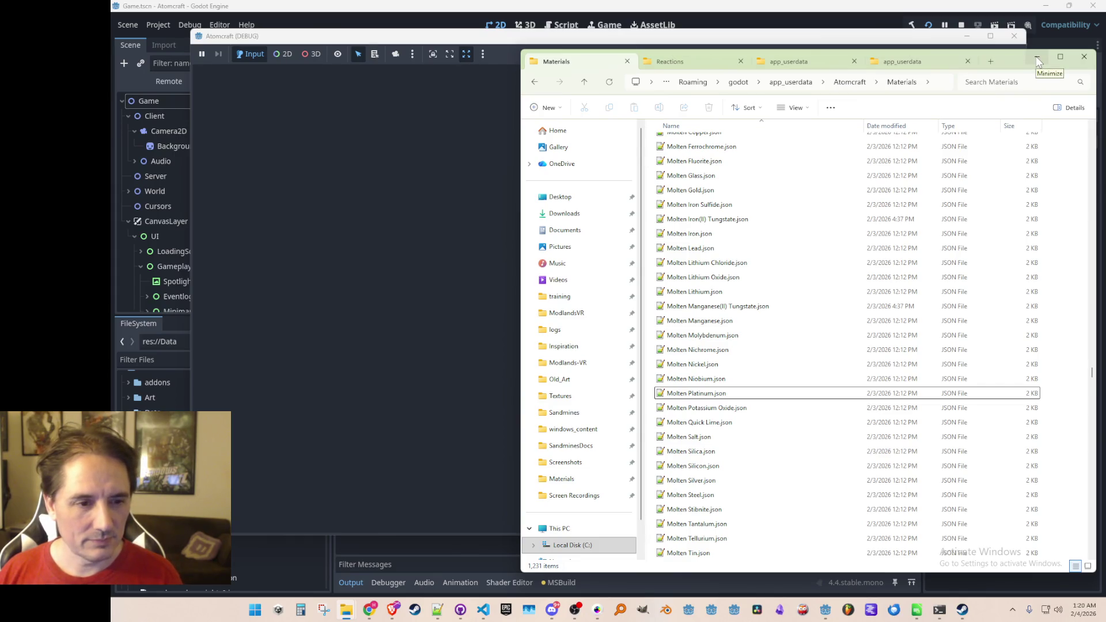
Minimize File Explorer and stop the running game
{"action": "scroll", "coordinate": [870, 238], "scroll_direction": "down", "scroll_amount": 5}
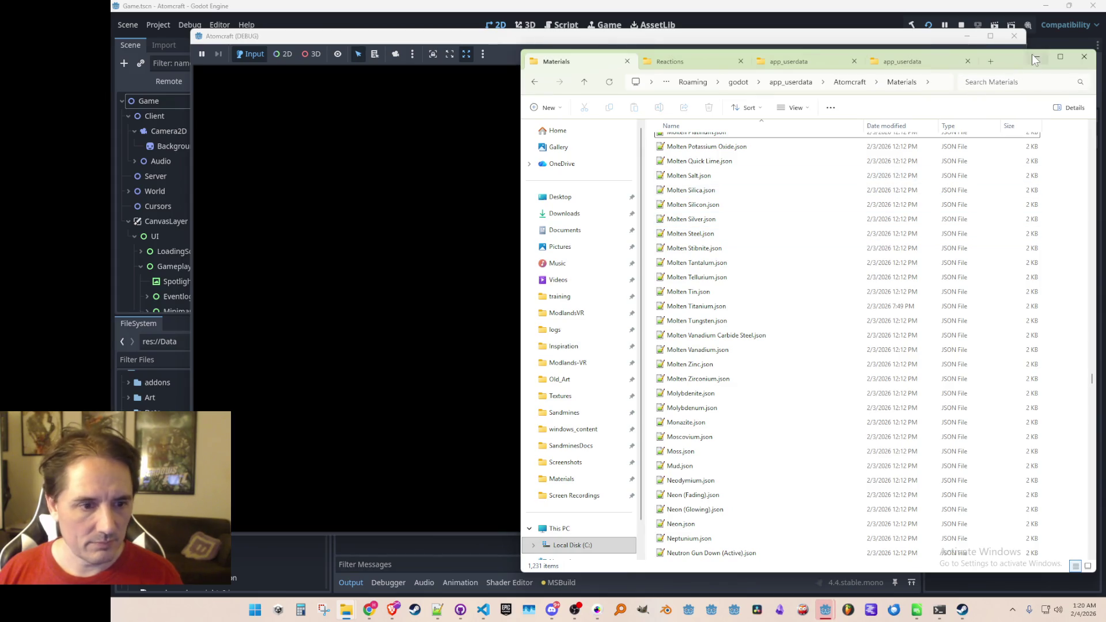
{"action": "left_click", "coordinate": [1033, 56]}
{"action": "left_click", "coordinate": [963, 24]}
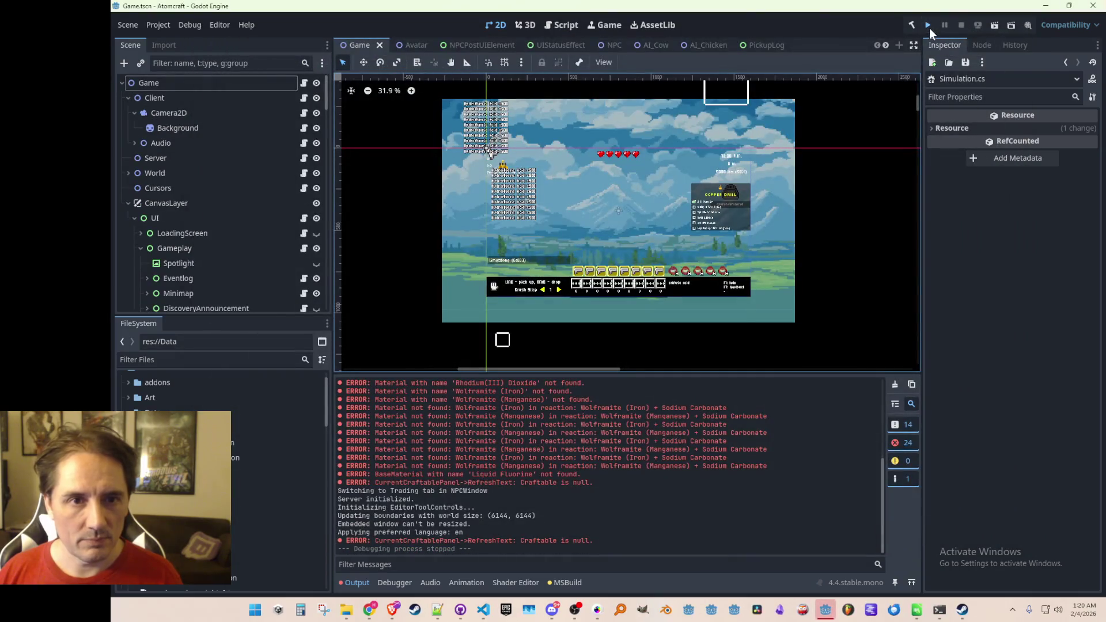
Run the game and load a single-player world with the Ludo profile
{"action": "left_click", "coordinate": [929, 28]}
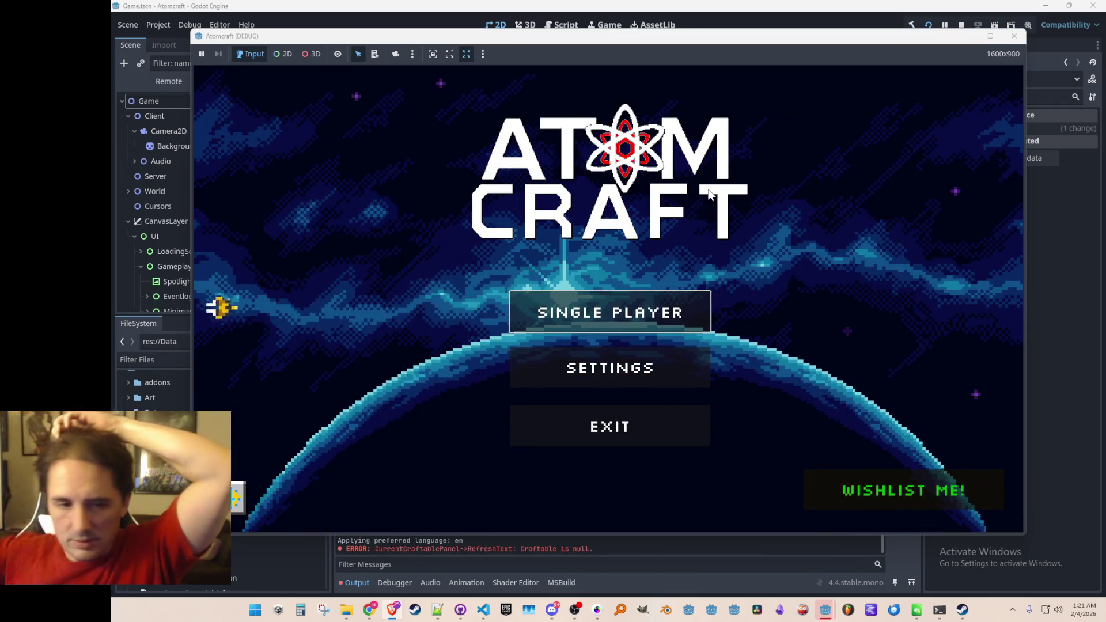
{"action": "left_click", "coordinate": [543, 296]}
{"action": "scroll", "coordinate": [570, 299], "scroll_direction": "down", "scroll_amount": 3}
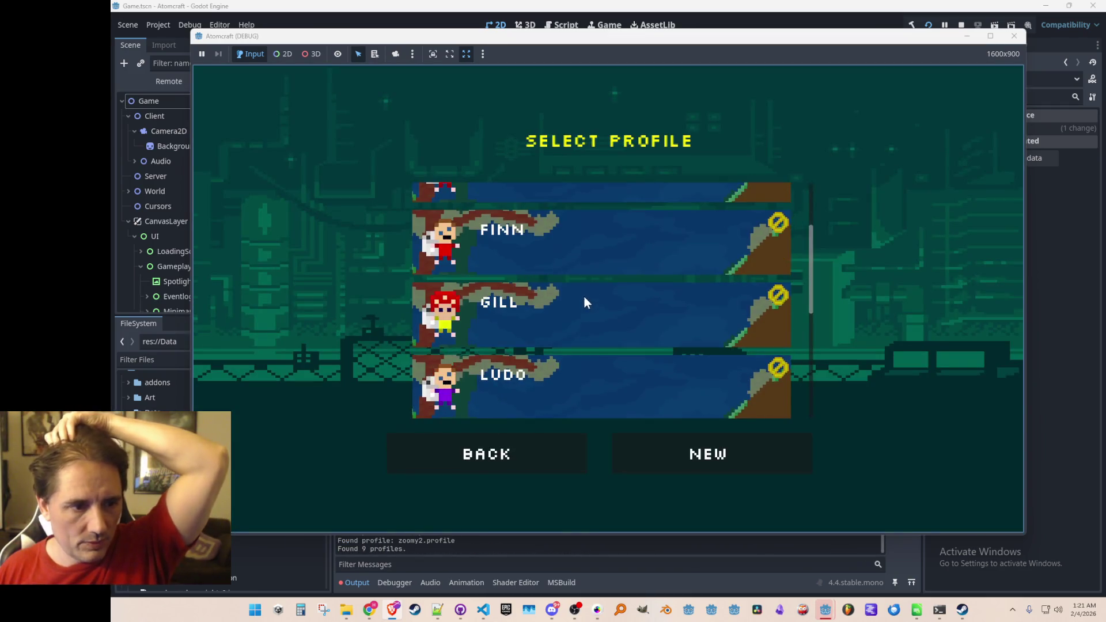
{"action": "scroll", "coordinate": [585, 322], "scroll_direction": "down", "scroll_amount": 2}
{"action": "left_click", "coordinate": [597, 344]}
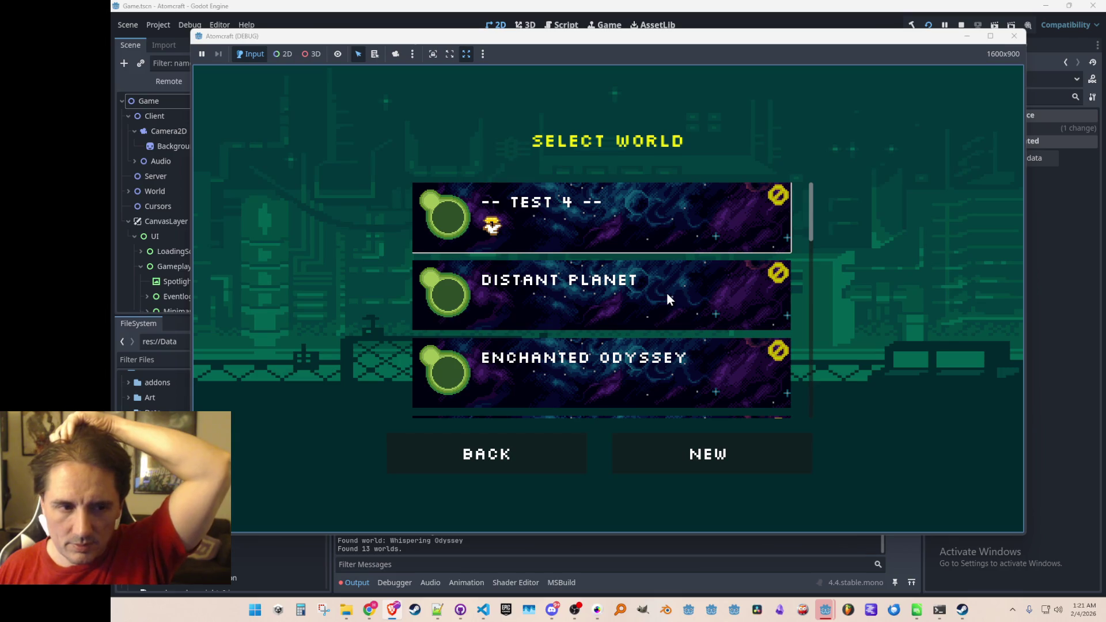
{"action": "left_click", "coordinate": [667, 294]}
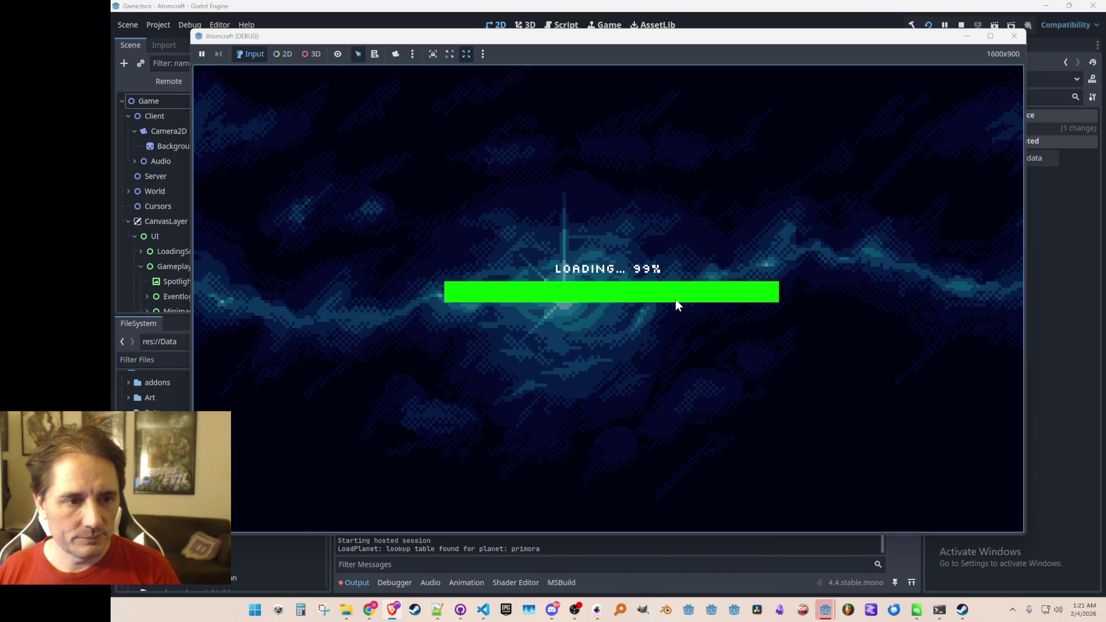
Run export_all_materials and export_all_reactions in the in-game console, then close it
{"action": "key", "text": "grave"}
{"action": "type", "text": "export_all_materials"}
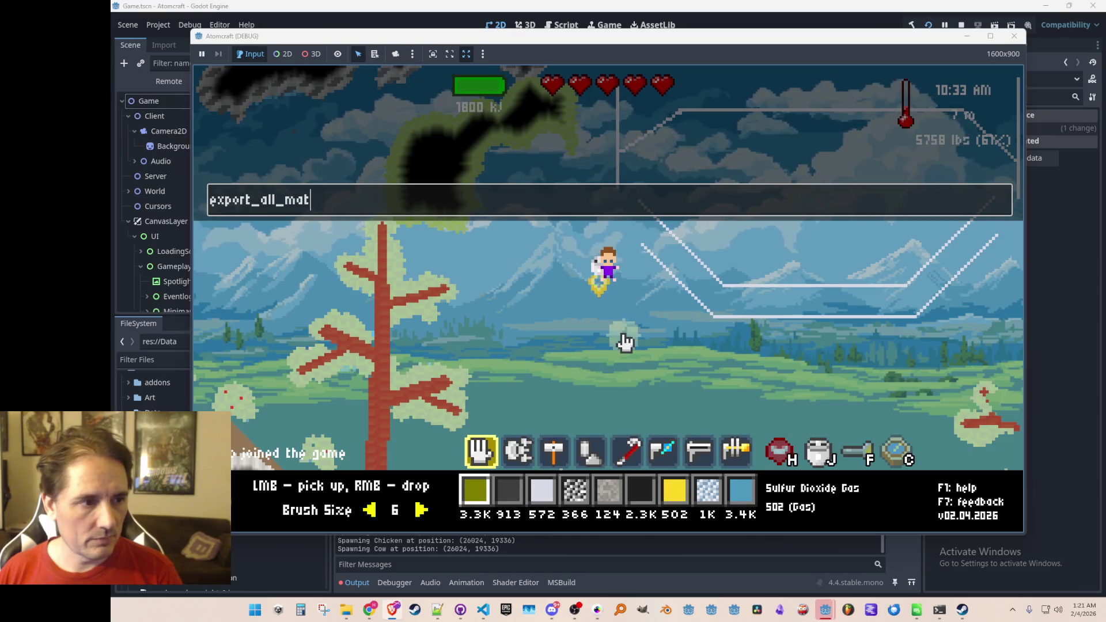
{"action": "key", "text": "Return"}
{"action": "type", "text": "export"}
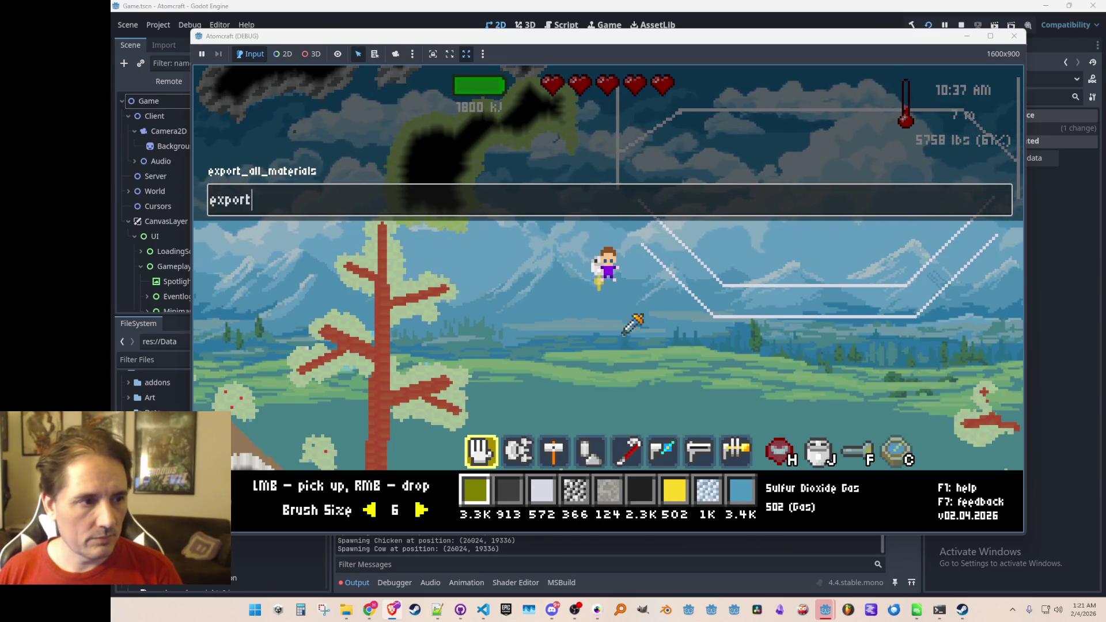
{"action": "type", "text": "_all_reactions"}
{"action": "key", "text": "Return"}
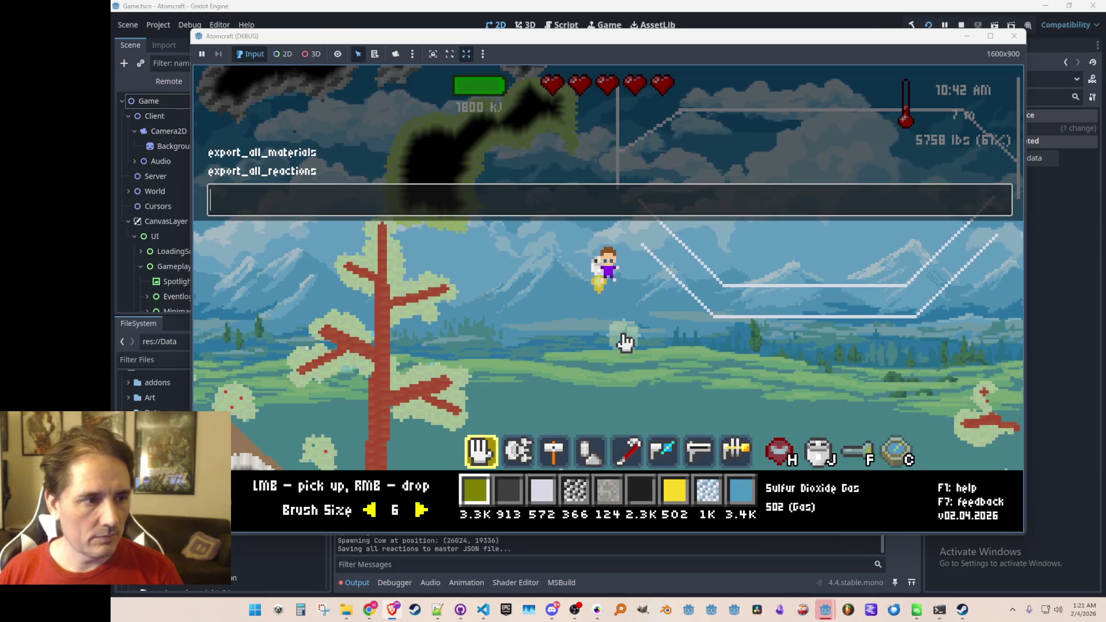
{"action": "key", "text": "Escape"}
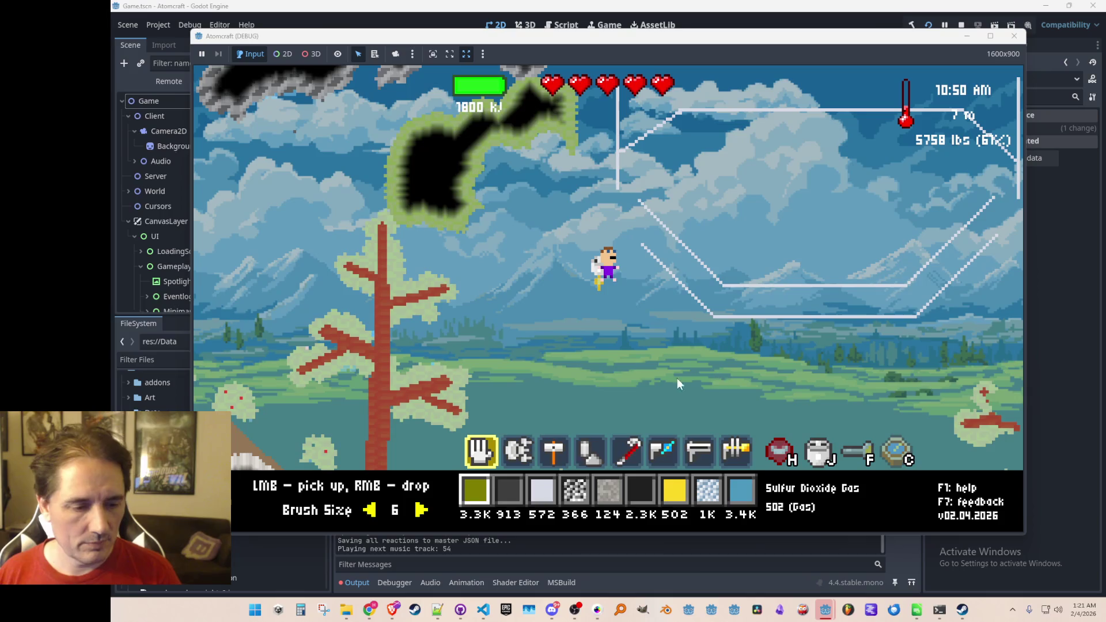
Locate and select the newly exported AllMaterials.json in the Materials folder
{"action": "mouse_move", "coordinate": [350, 616]}
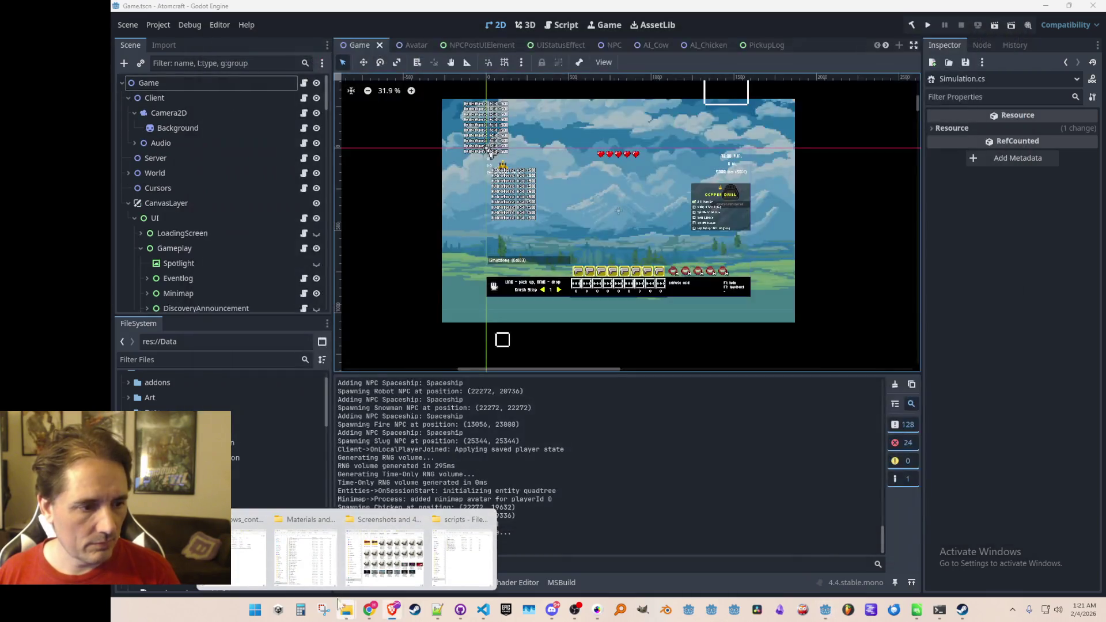
{"action": "left_click", "coordinate": [299, 553]}
{"action": "scroll", "coordinate": [725, 400], "scroll_direction": "up", "scroll_amount": 15}
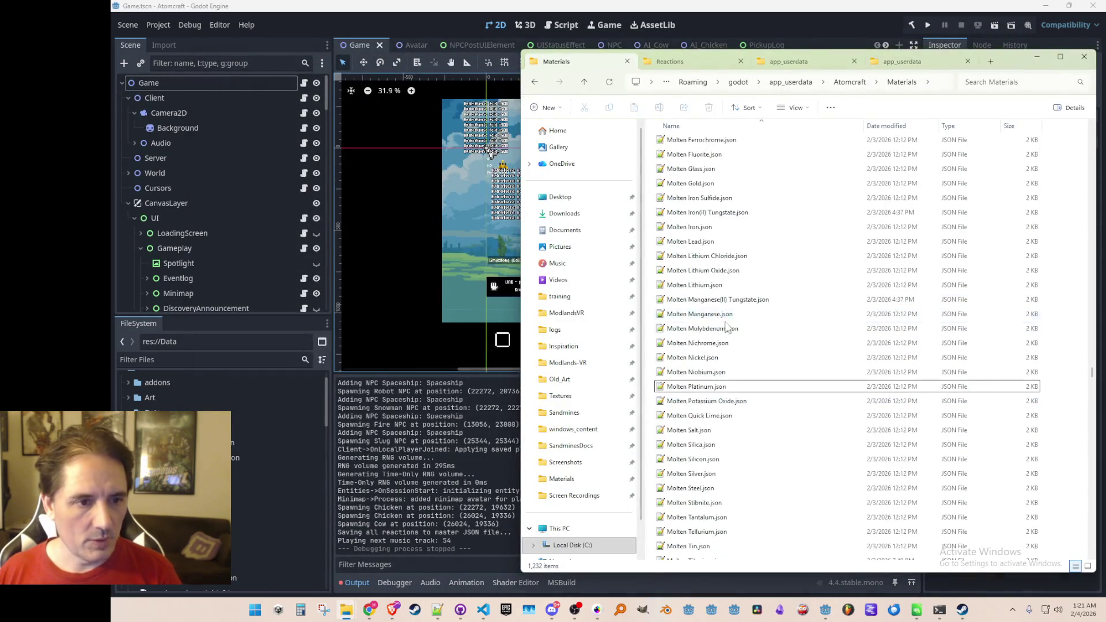
{"action": "left_click_drag", "start_coordinate": [1093, 354], "coordinate": [1091, 132]}
{"action": "scroll", "coordinate": [691, 282], "scroll_direction": "down", "scroll_amount": 4}
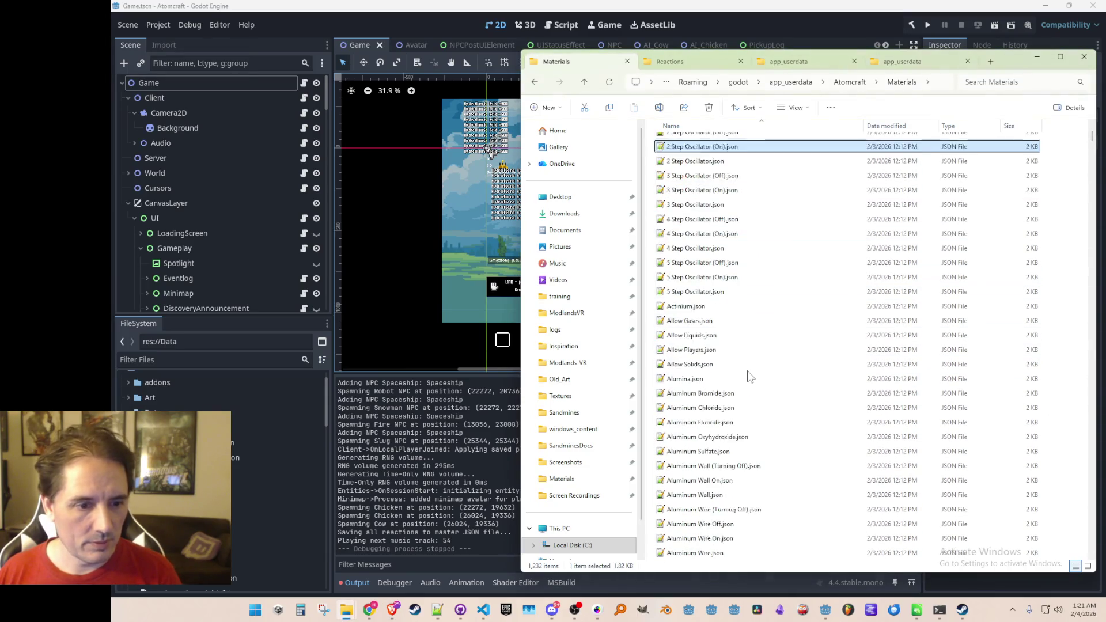
{"action": "left_click", "coordinate": [695, 293]}
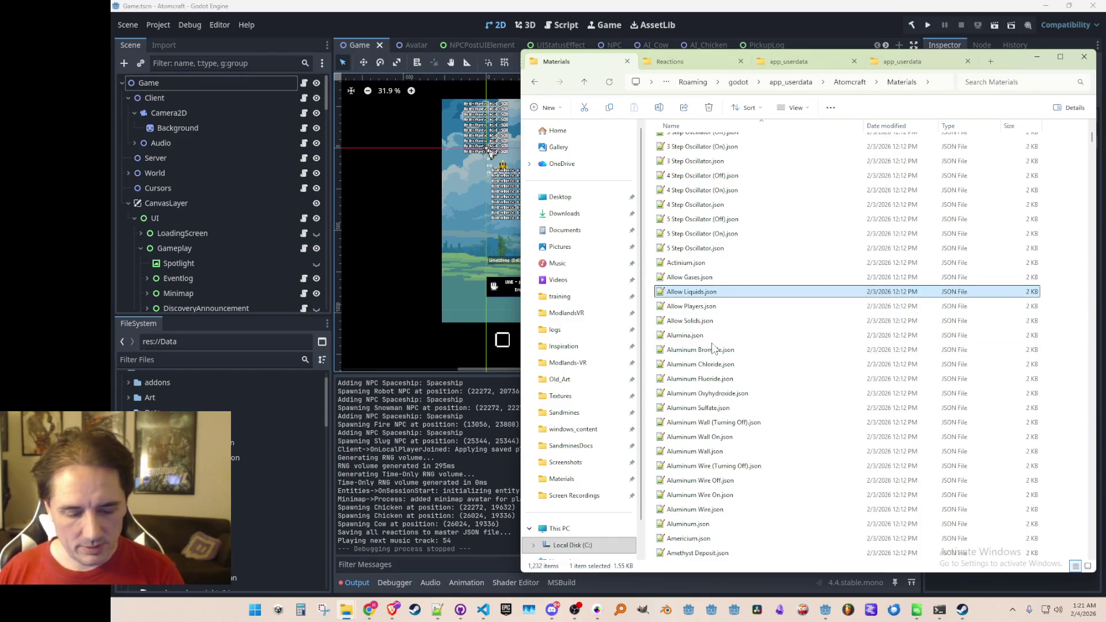
{"action": "scroll", "coordinate": [714, 375], "scroll_direction": "up", "scroll_amount": 2}
{"action": "scroll", "coordinate": [716, 385], "scroll_direction": "down", "scroll_amount": 1}
{"action": "left_click", "coordinate": [691, 324]}
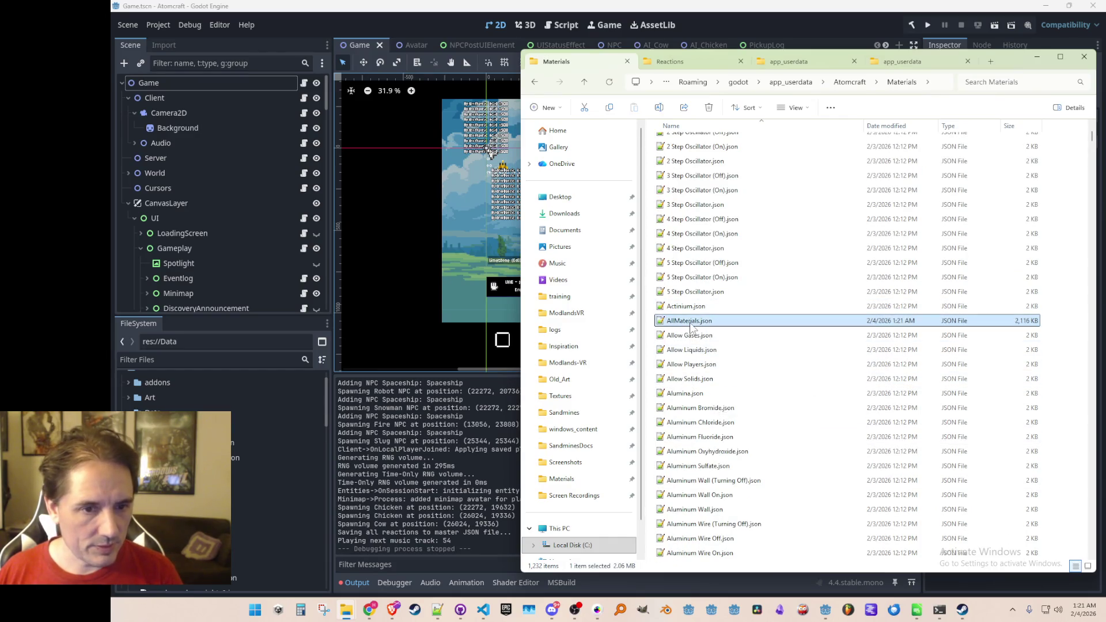
{"action": "left_click", "coordinate": [316, 410]}
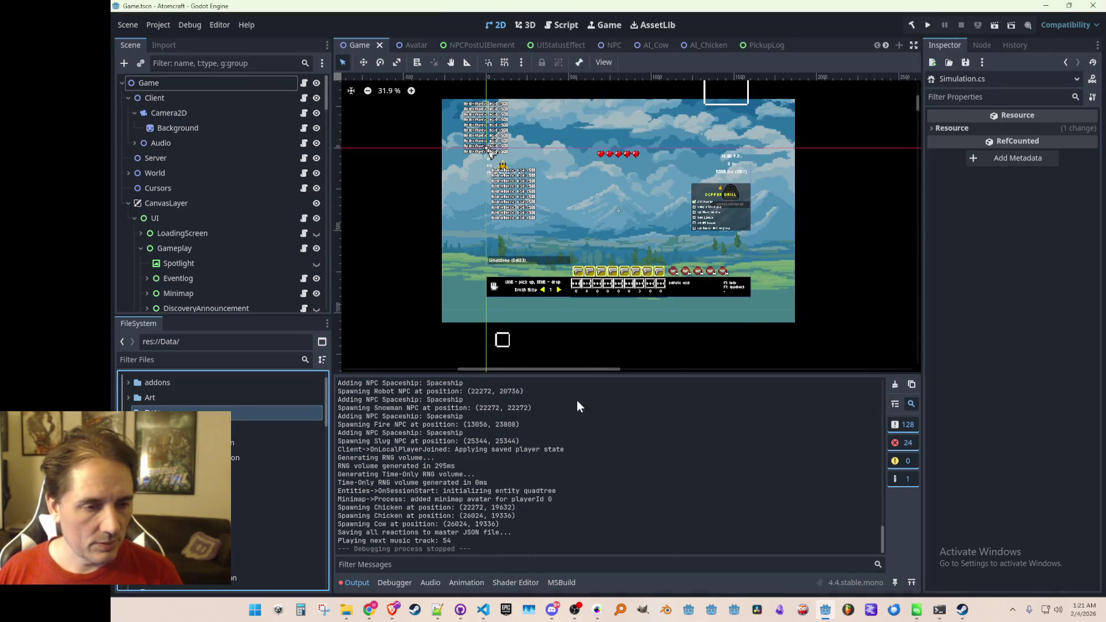
{"action": "key", "text": "alt+Tab"}
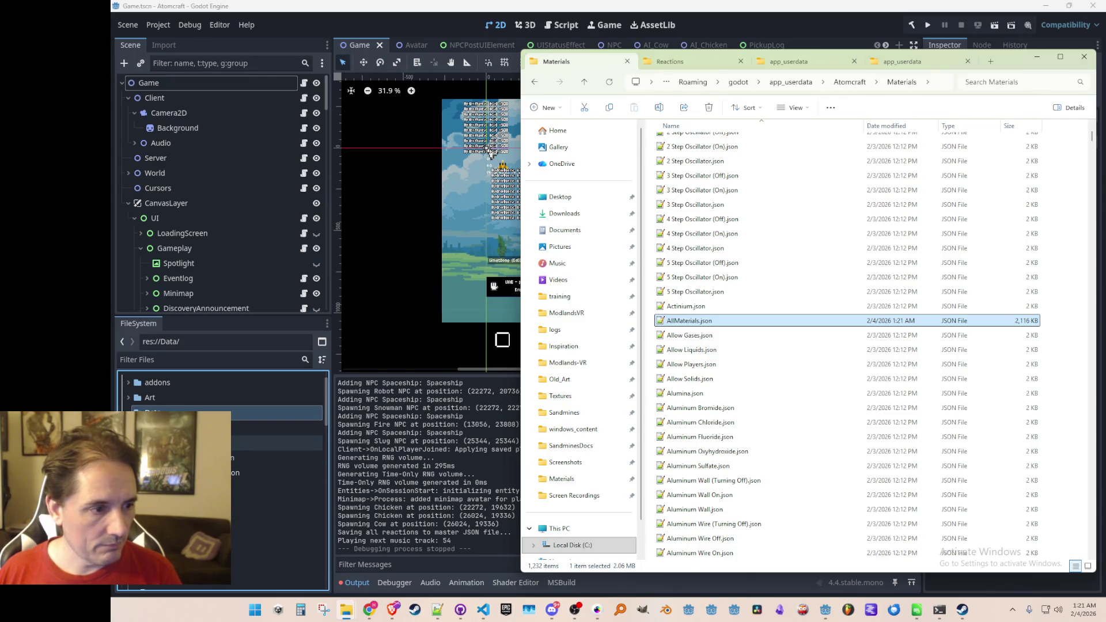
Drag AllReactions.json from the Reactions folder into the Godot project
{"action": "left_click", "coordinate": [691, 63]}
{"action": "left_click", "coordinate": [700, 249]}
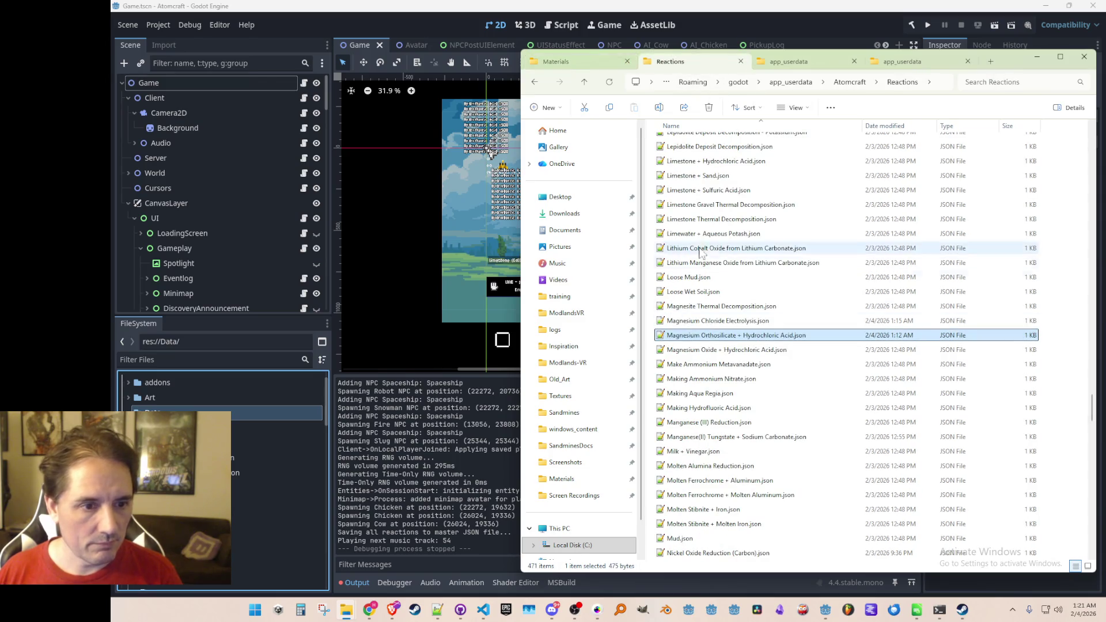
{"action": "left_click_drag", "start_coordinate": [1092, 409], "coordinate": [1092, 131]}
{"action": "left_click", "coordinate": [742, 232]}
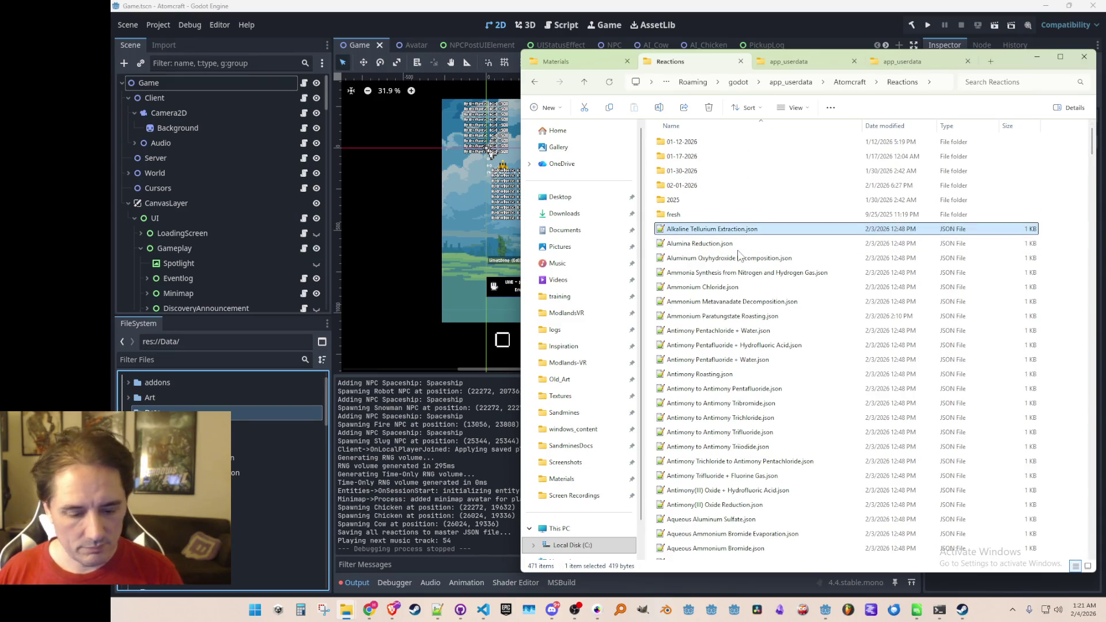
{"action": "left_click", "coordinate": [688, 244]}
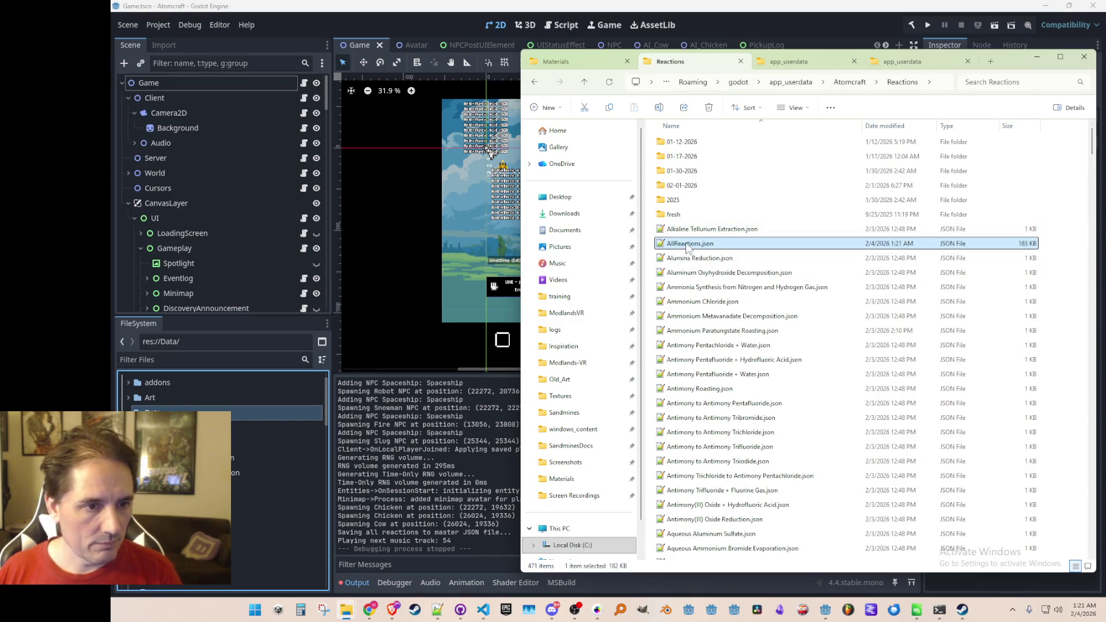
{"action": "left_click_drag", "start_coordinate": [680, 247], "coordinate": [507, 320]}
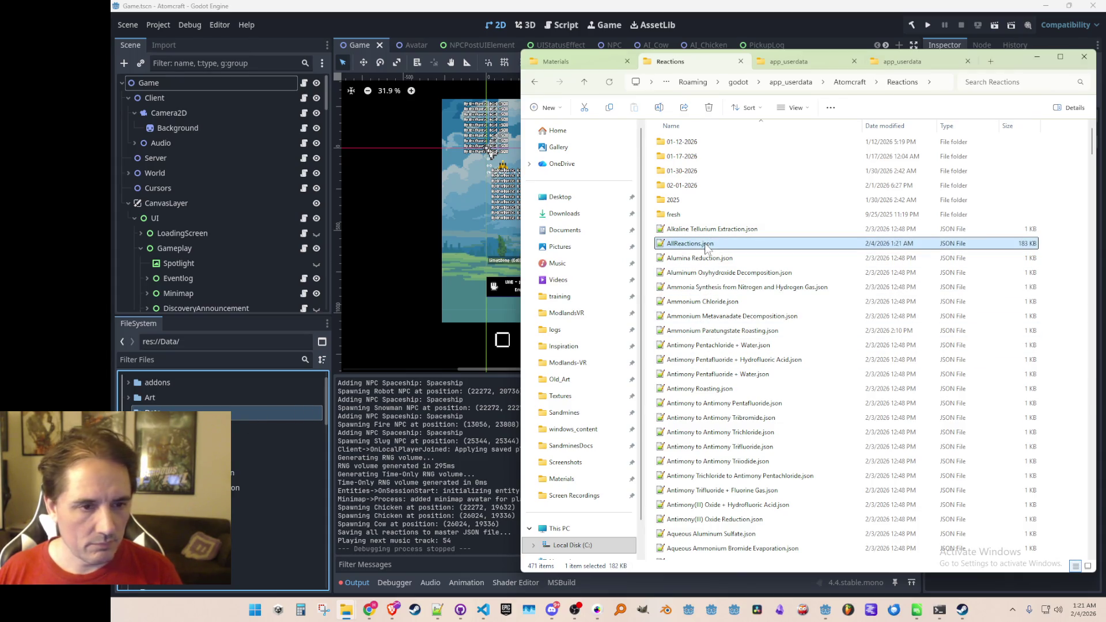
Delete AllMaterials.json from Materials, leaving 1,231 items
{"action": "left_click", "coordinate": [580, 59]}
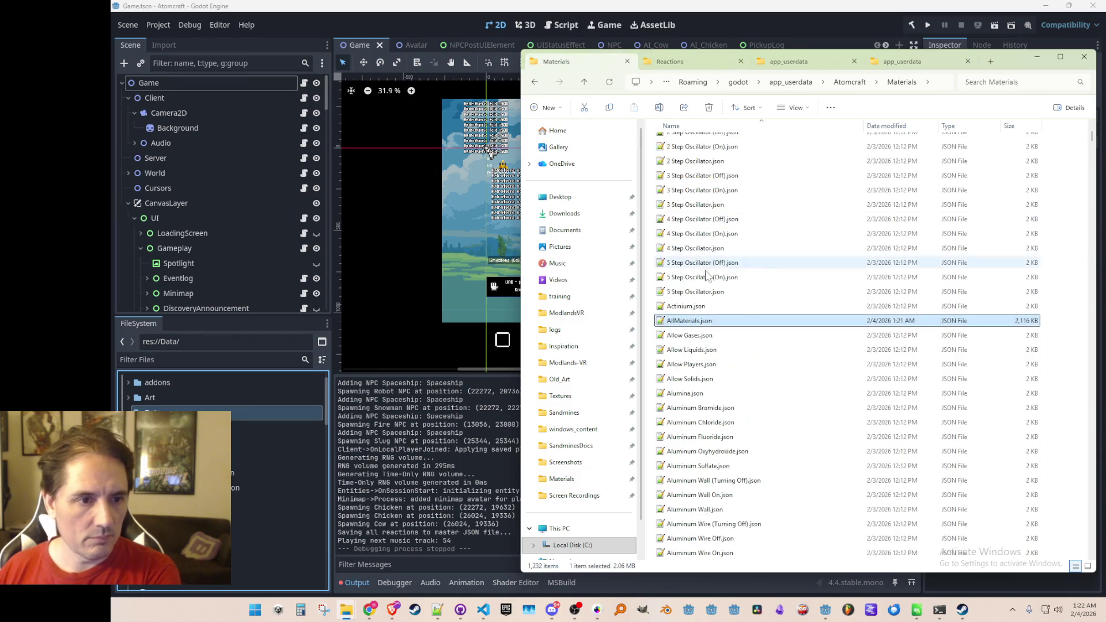
{"action": "key", "text": "Delete"}
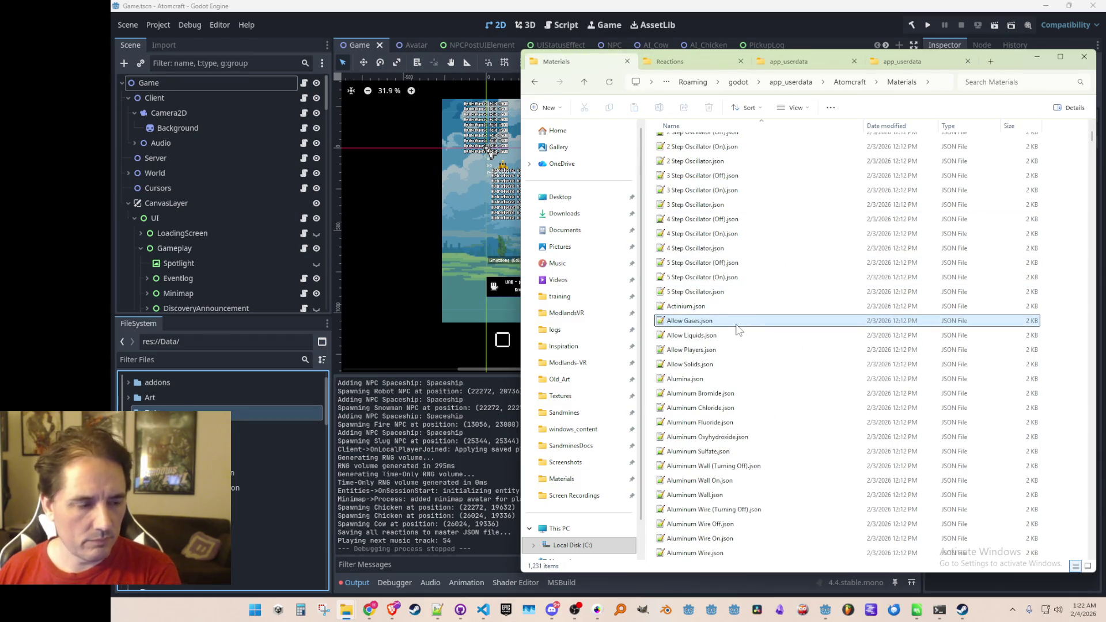
{"action": "scroll", "coordinate": [804, 306], "scroll_direction": "up", "scroll_amount": 3}
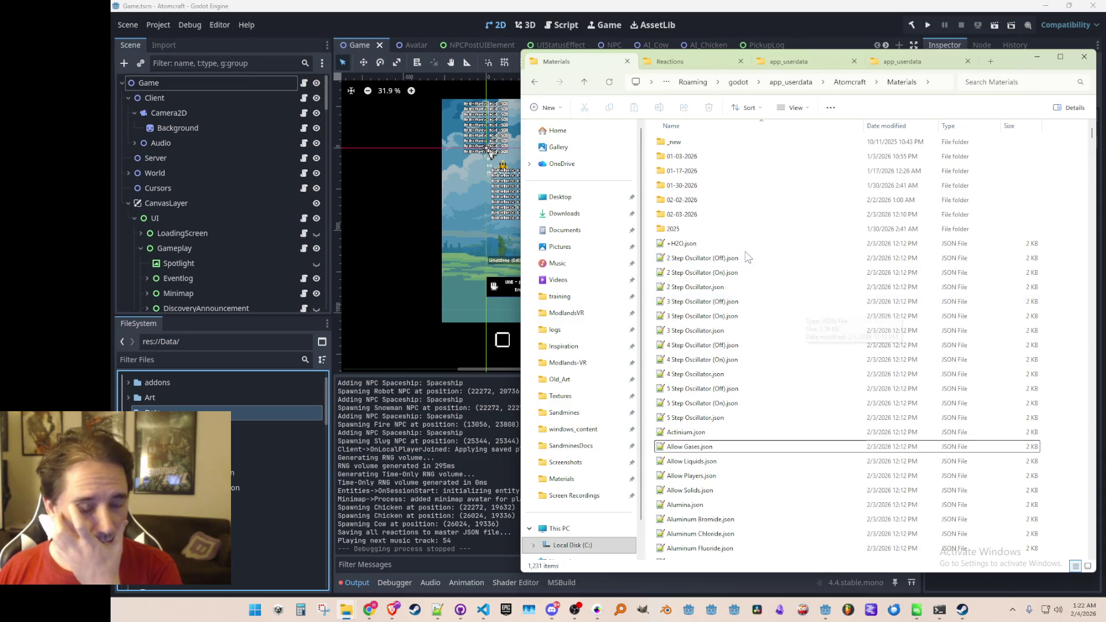
Create a new folder named 02-04-2026 in Materials
{"action": "right_click", "coordinate": [1063, 259]}
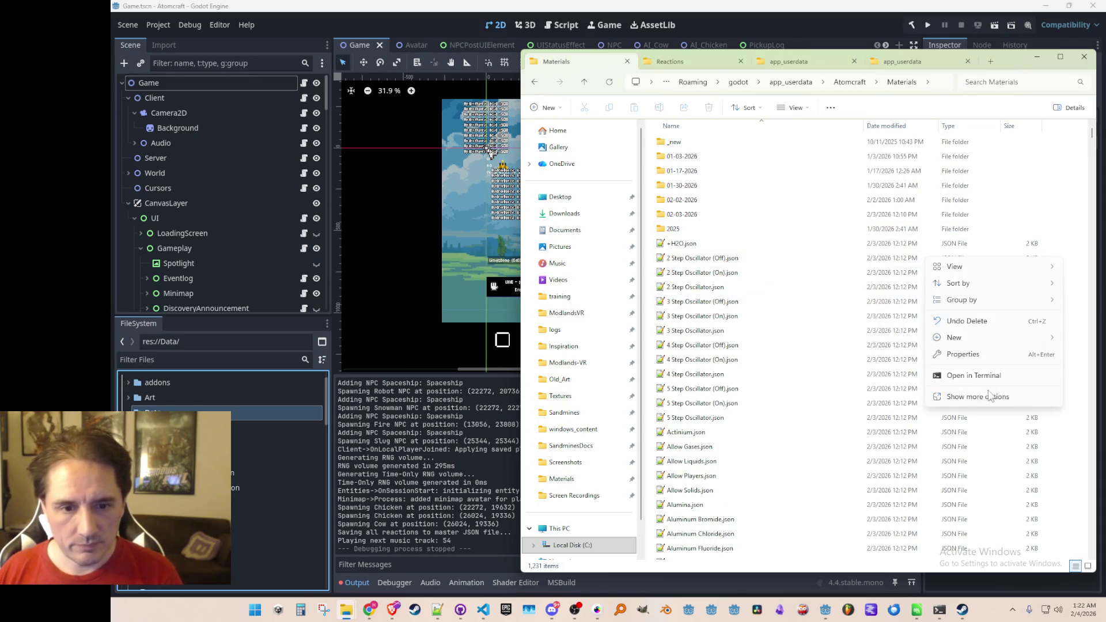
{"action": "mouse_move", "coordinate": [960, 343]}
{"action": "left_click", "coordinate": [853, 341]}
{"action": "type", "text": "02-04-2026"}
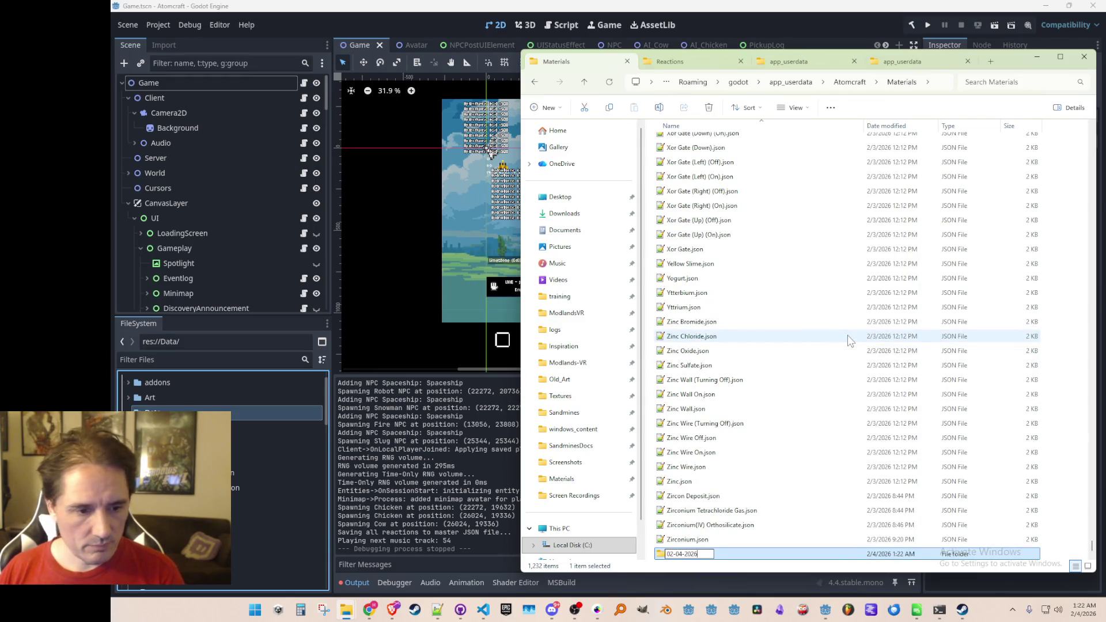
{"action": "key", "text": "Return"}
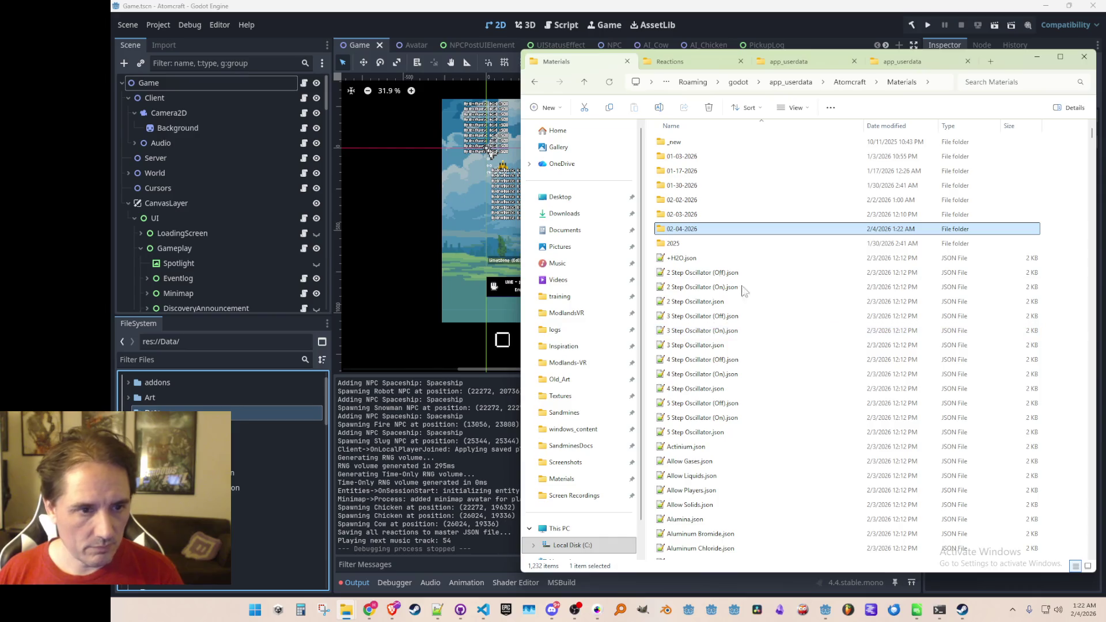
Select all loose JSON files from +H2O.json to the last and delete them
{"action": "left_click", "coordinate": [705, 260]}
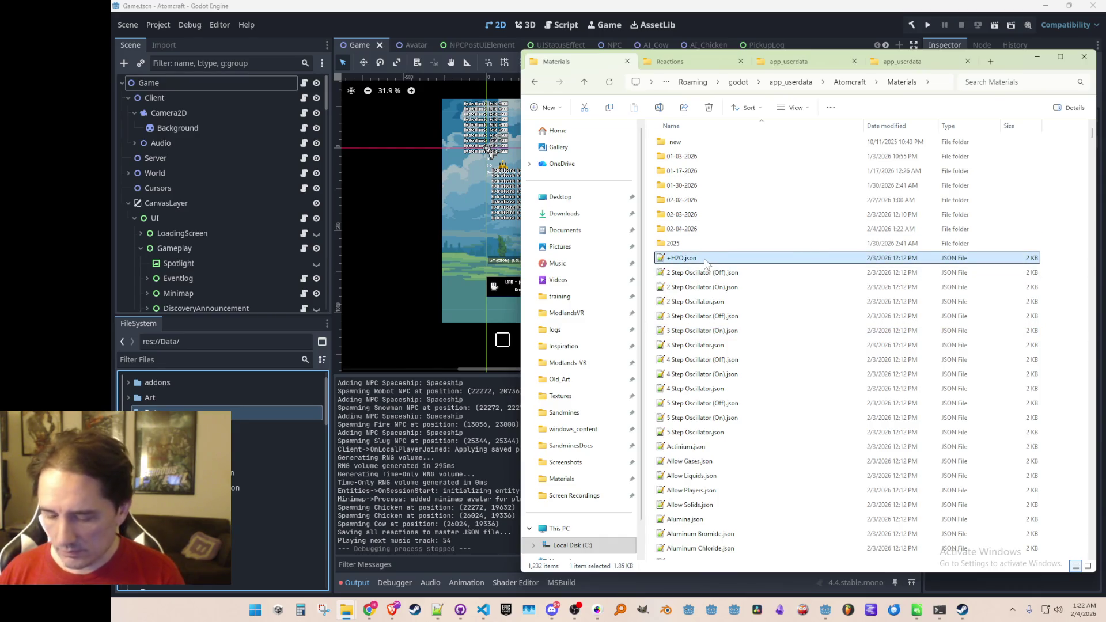
{"action": "key", "text": "shift+End"}
{"action": "left_click_drag", "start_coordinate": [1091, 547], "coordinate": [1087, 125]}
{"action": "left_click_drag", "start_coordinate": [673, 262], "coordinate": [695, 232]}
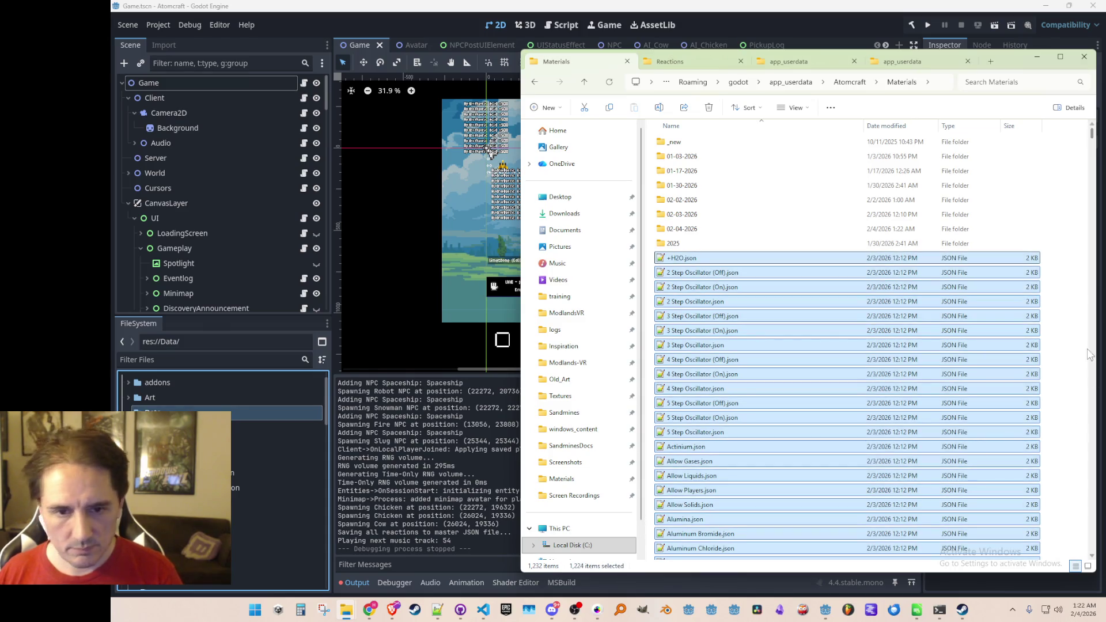
{"action": "left_click", "coordinate": [1064, 309]}
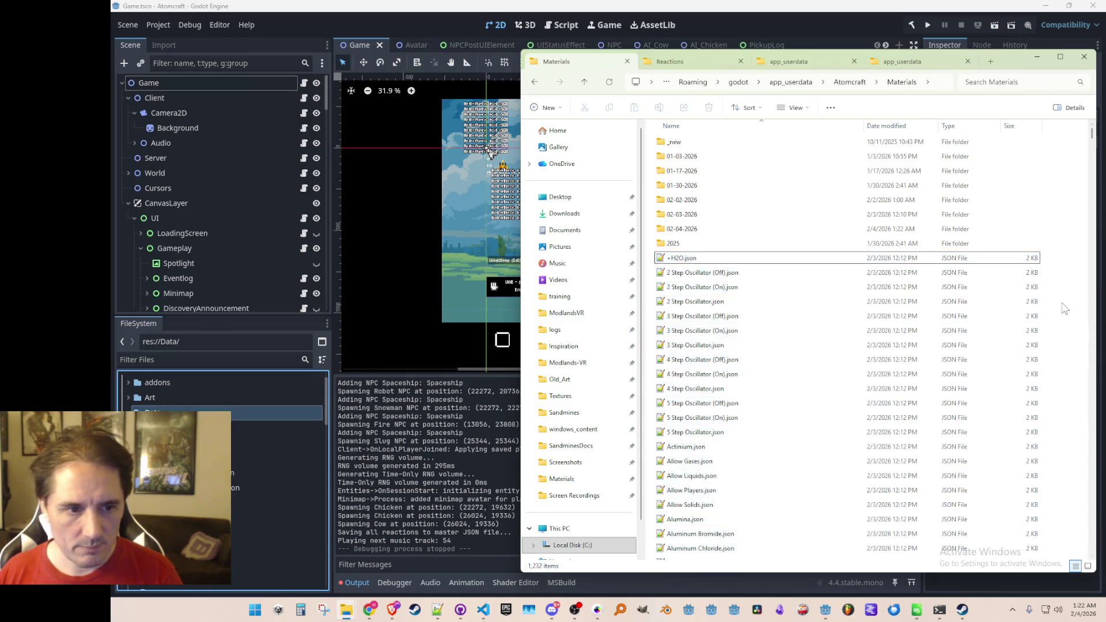
{"action": "left_click", "coordinate": [668, 260]}
{"action": "key", "text": "shift+End"}
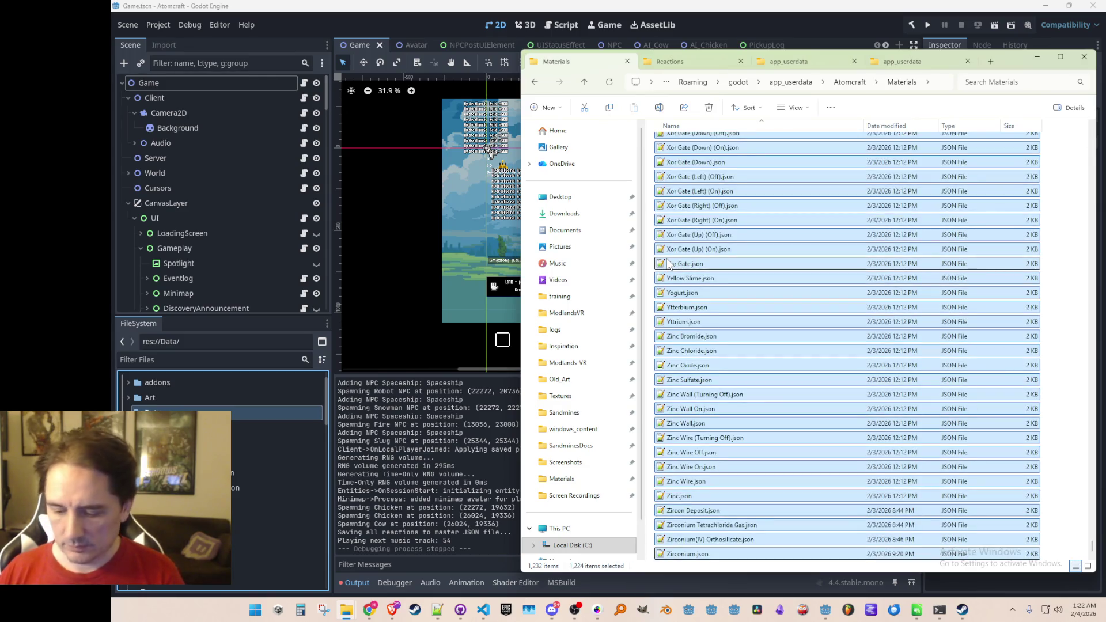
{"action": "key", "text": "Delete"}
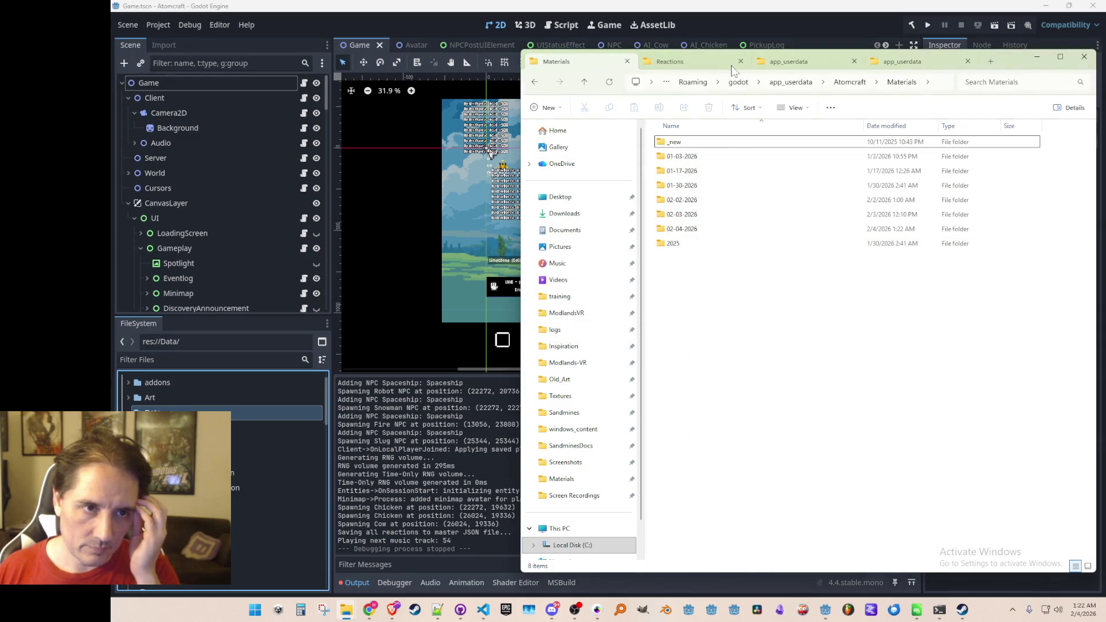
Create a 02-04-2026 folder in the Reactions folder
{"action": "left_click", "coordinate": [697, 62]}
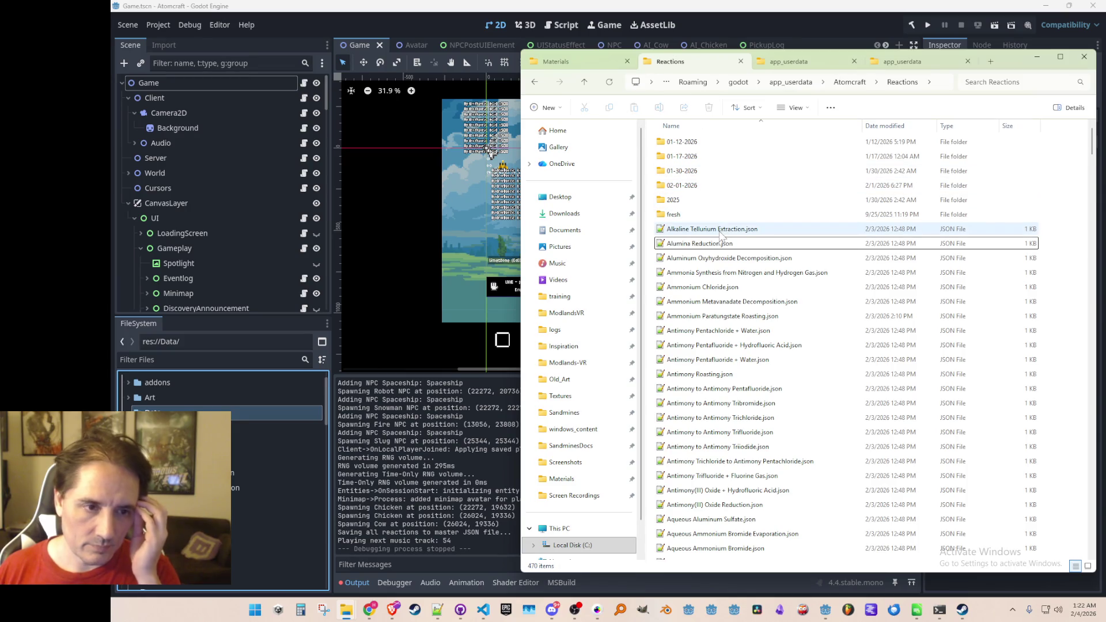
{"action": "right_click", "coordinate": [1067, 299]}
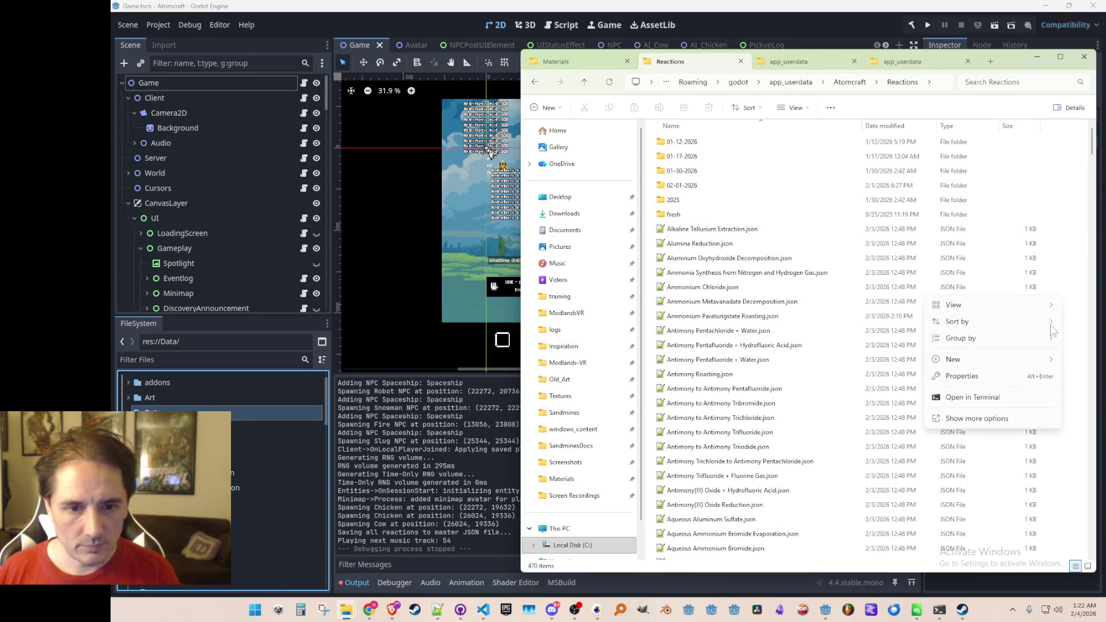
{"action": "mouse_move", "coordinate": [974, 361]}
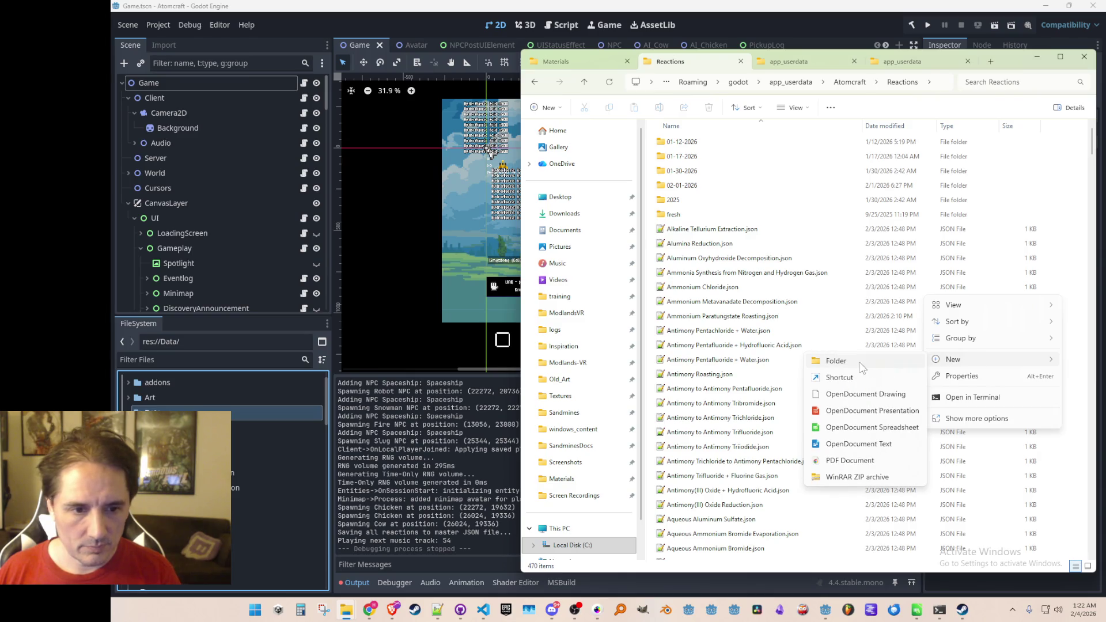
{"action": "left_click", "coordinate": [866, 364]}
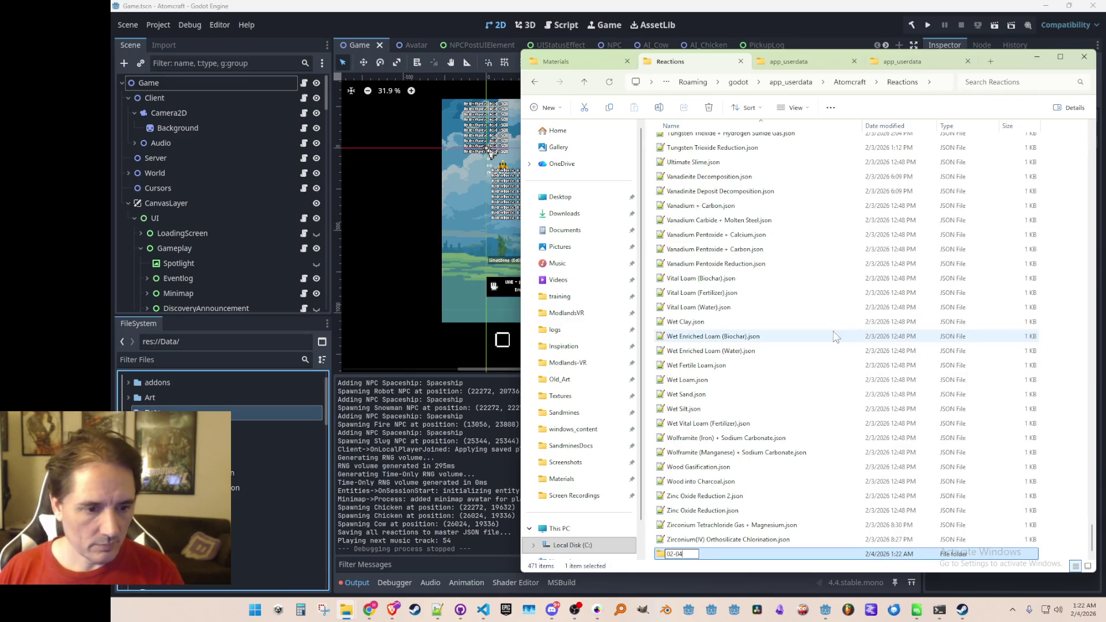
{"action": "type", "text": "02-04-2026"}
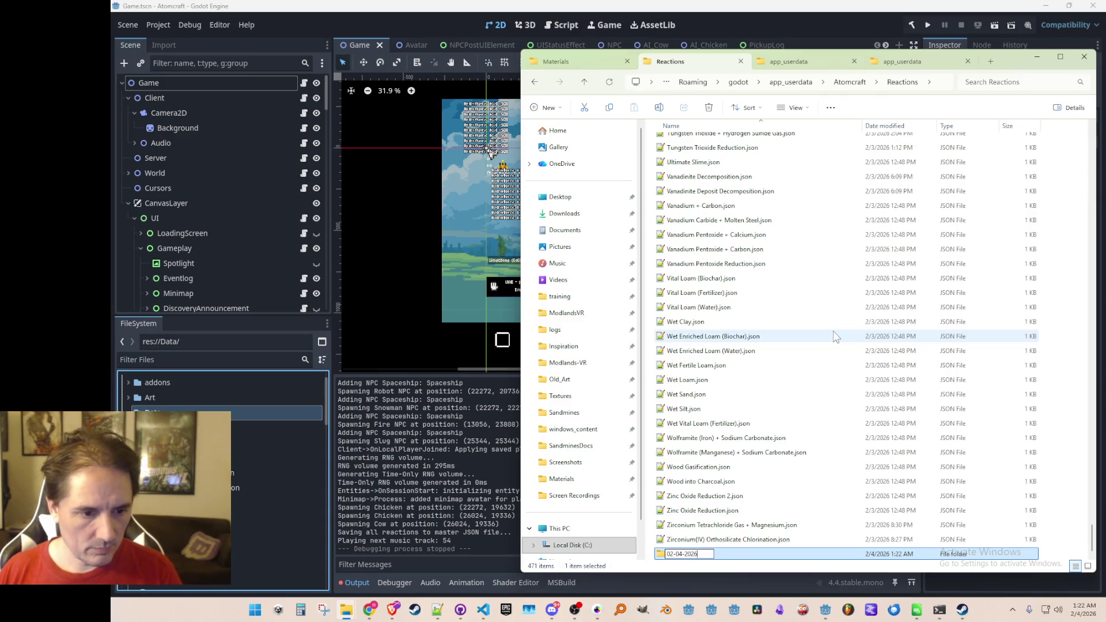
{"action": "key", "text": "Return"}
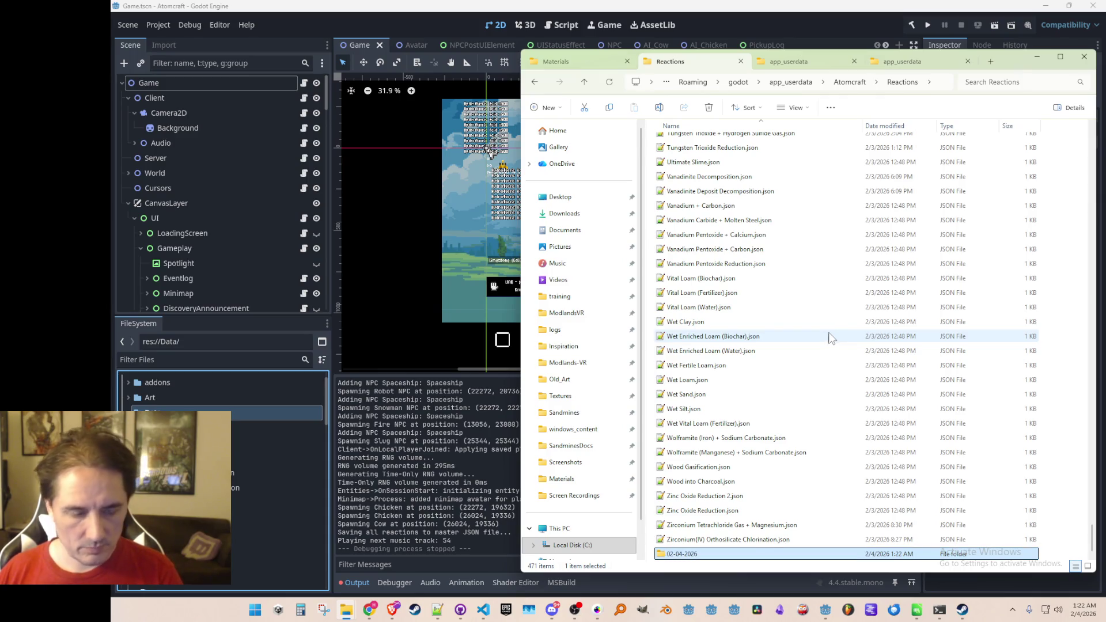
Select all 464 reaction JSON files and drop them into the 02-04-2026 folder
{"action": "left_click", "coordinate": [713, 244]}
{"action": "key", "text": "shift+End"}
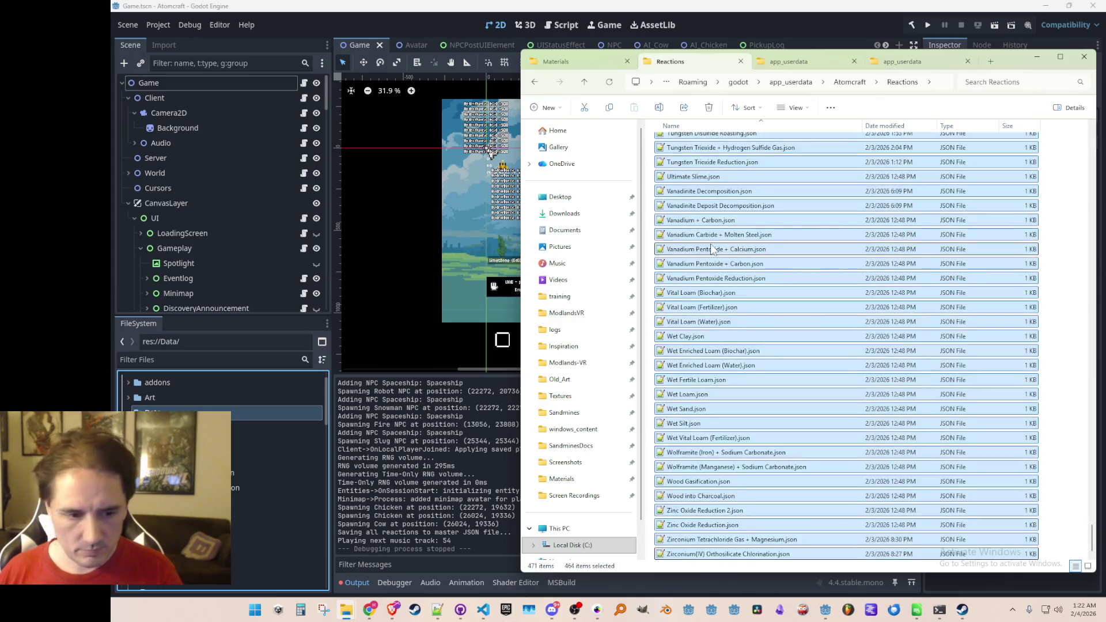
{"action": "left_click_drag", "start_coordinate": [1091, 545], "coordinate": [1104, 123]}
{"action": "left_click_drag", "start_coordinate": [709, 251], "coordinate": [709, 200]}
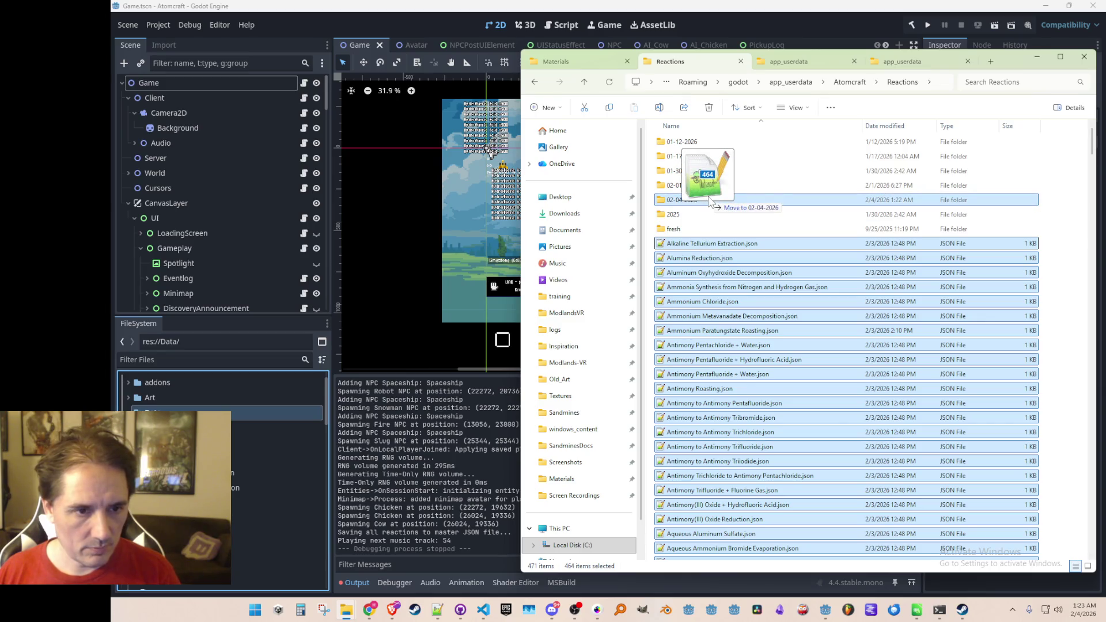
{"action": "left_click_drag", "start_coordinate": [709, 199], "coordinate": [710, 201]}
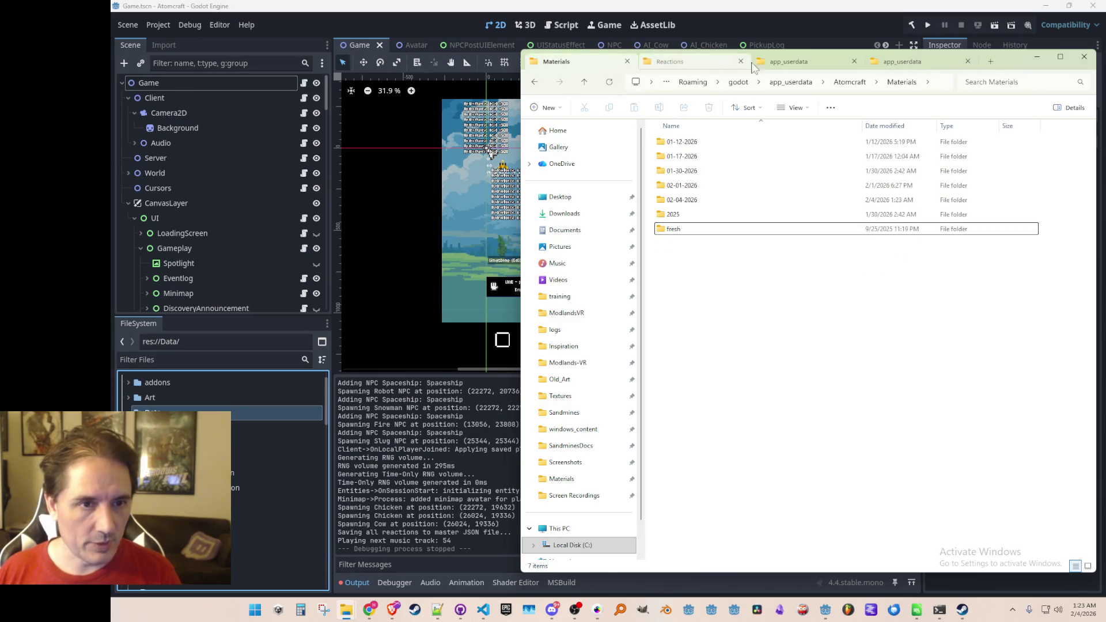
{"action": "key", "text": "ctrl+Tab"}
{"action": "left_click", "coordinate": [564, 63]}
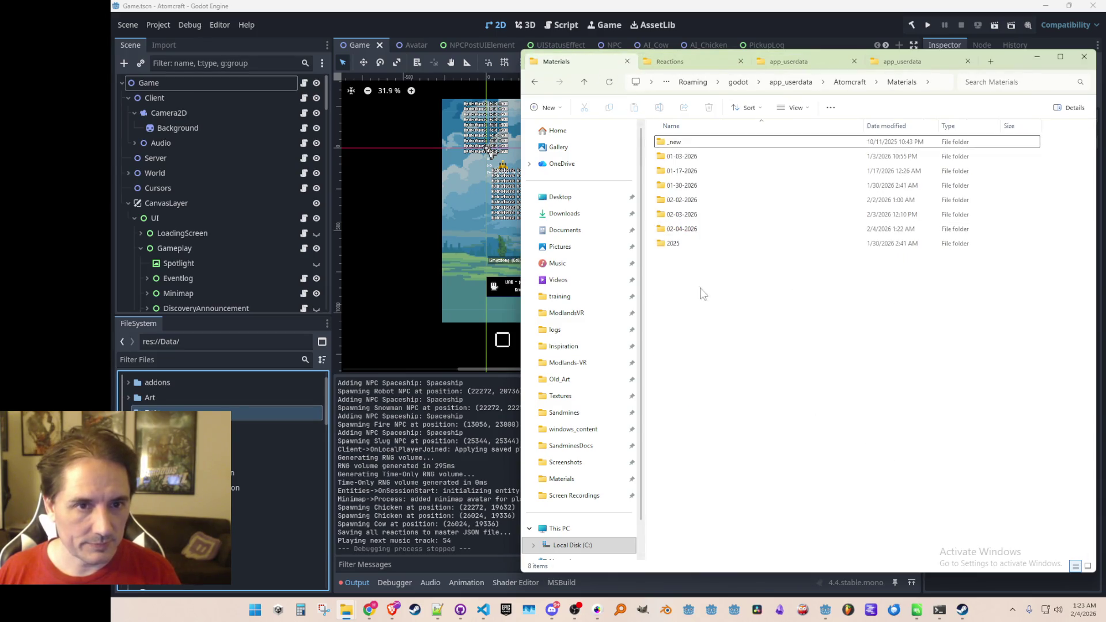
Bring Godot forward and start a debug run of Atomcraft
{"action": "left_click", "coordinate": [836, 35]}
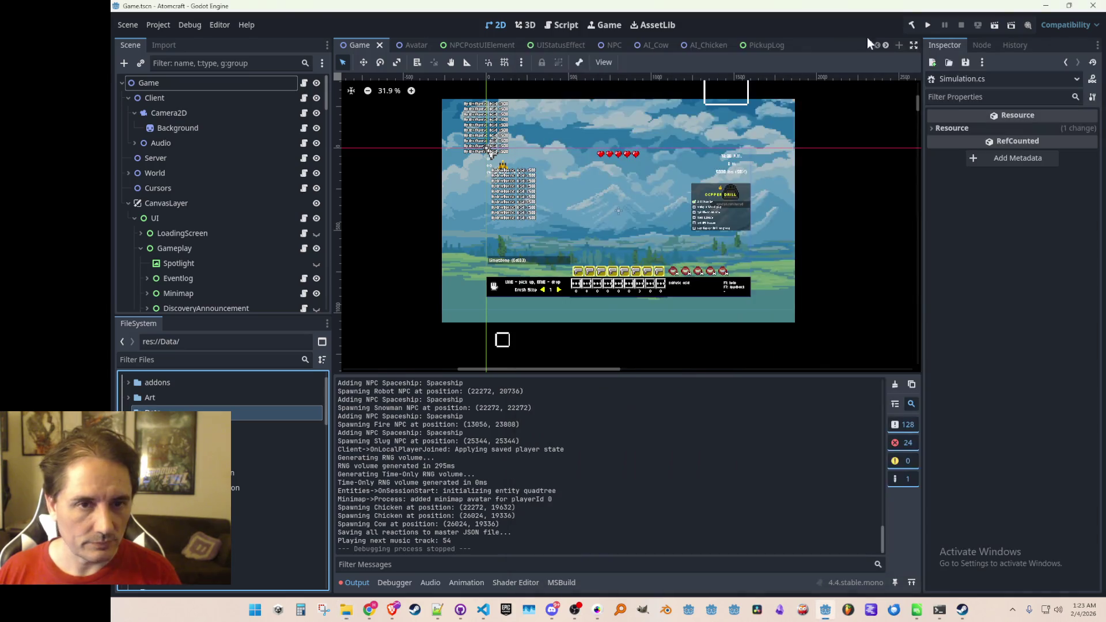
{"action": "left_click", "coordinate": [929, 24]}
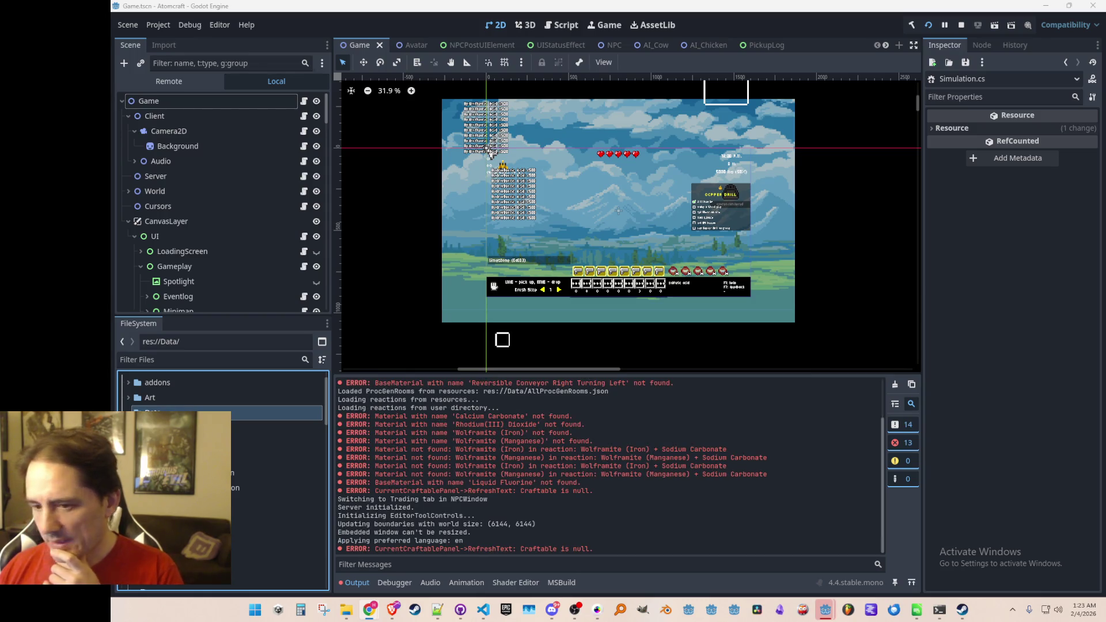
Load the Distant Planet world in single-player with a player profile
{"action": "mouse_move", "coordinate": [830, 606]}
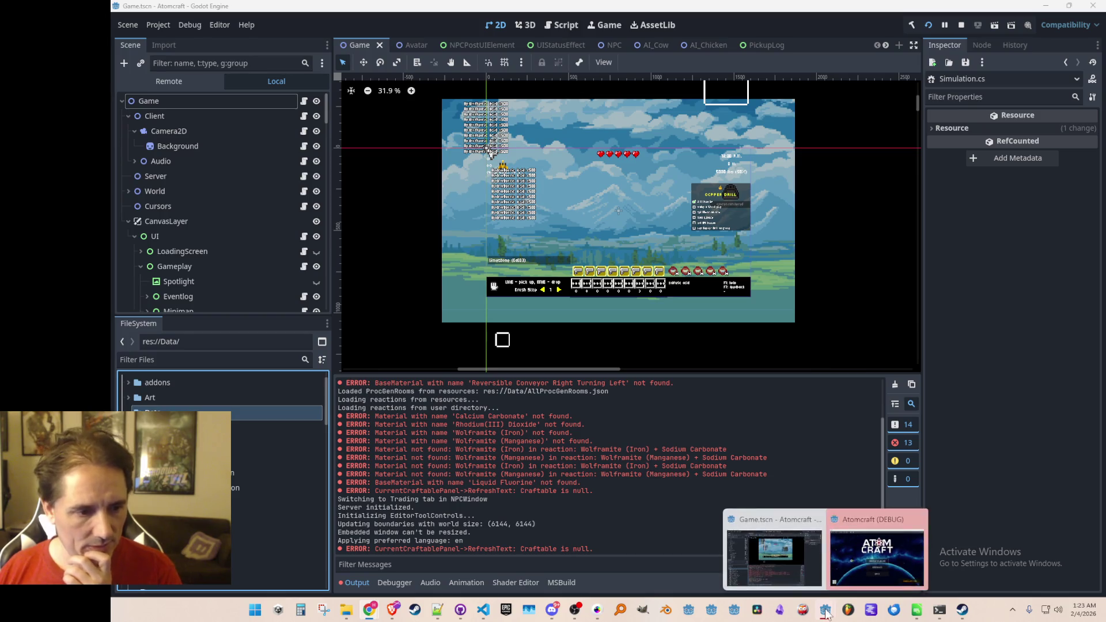
{"action": "left_click", "coordinate": [854, 549]}
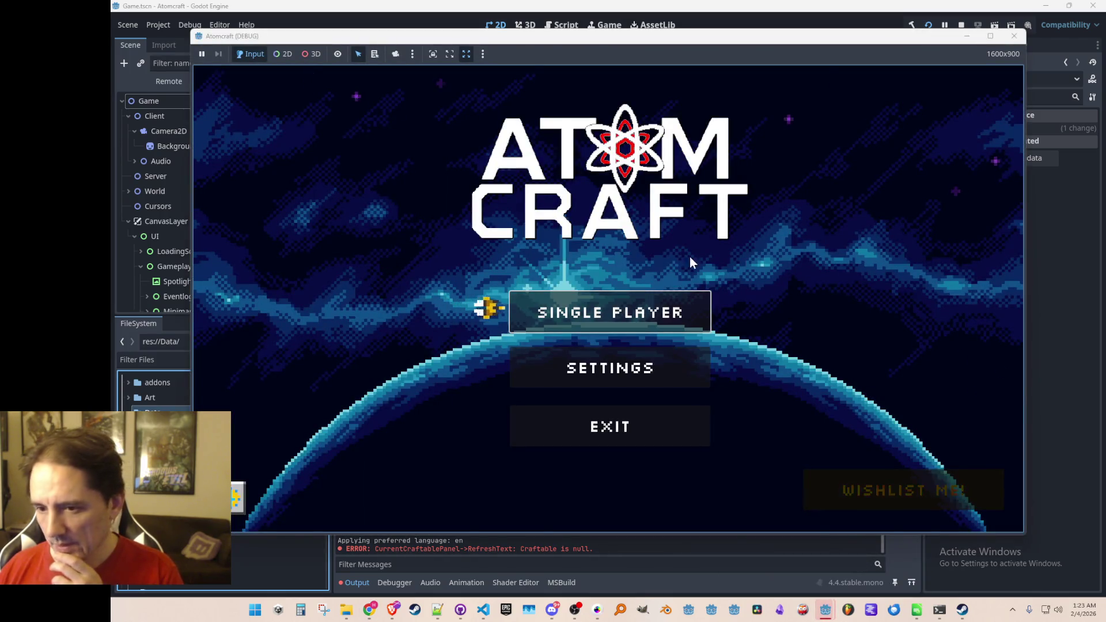
{"action": "left_click", "coordinate": [650, 314]}
{"action": "scroll", "coordinate": [618, 308], "scroll_direction": "down", "scroll_amount": 5}
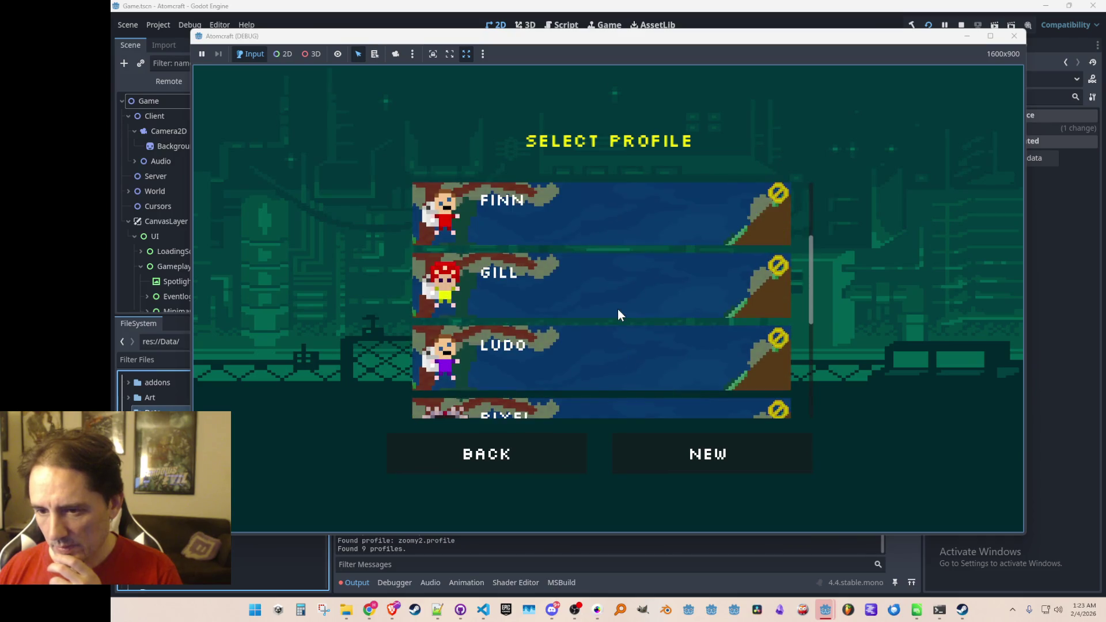
{"action": "left_click", "coordinate": [609, 334]}
{"action": "left_click", "coordinate": [620, 299]}
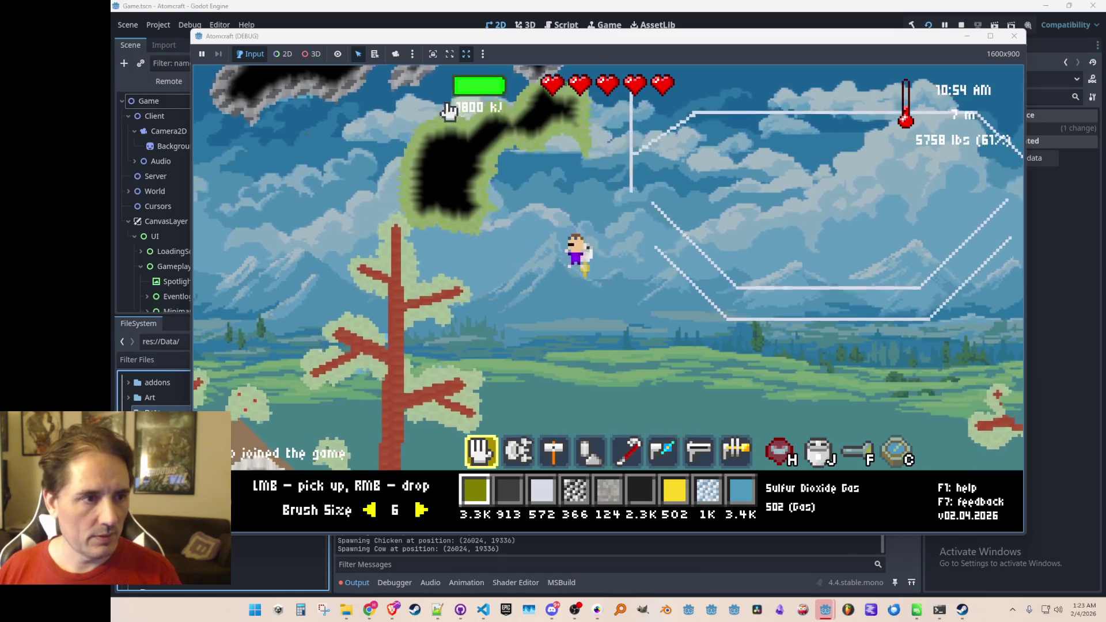
Switch to hotbar tool 2, mine the dark Erlichmanite deposit, and scroll toward Rhodium Arsenosulfide
{"action": "mouse_move", "coordinate": [397, 142]}
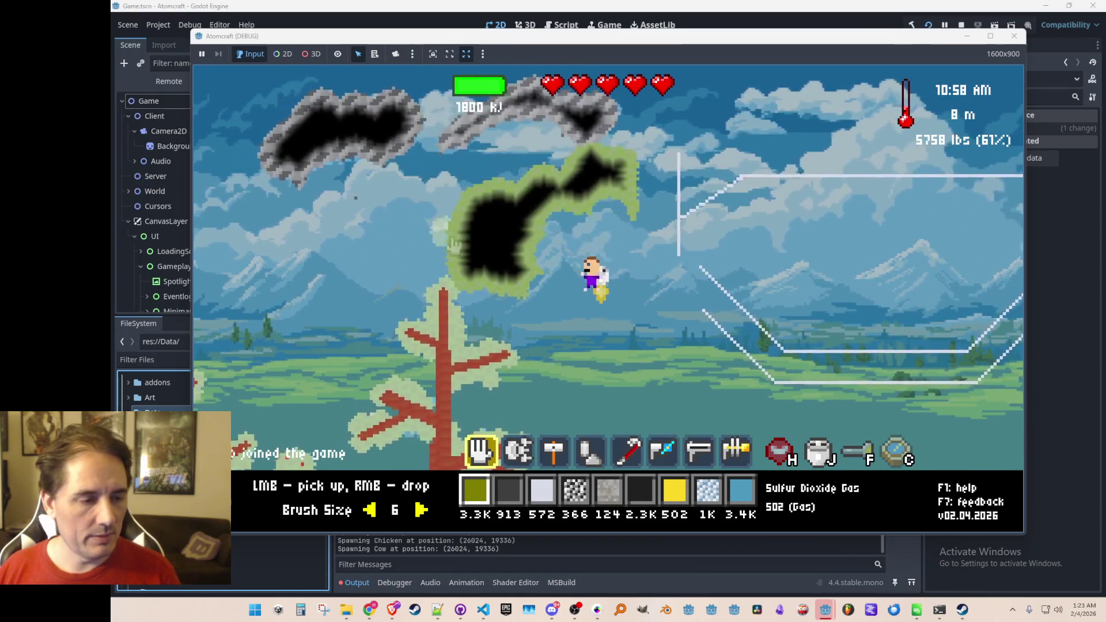
{"action": "key", "text": "2"}
{"action": "mouse_move", "coordinate": [455, 124]}
{"action": "left_mouse_down"}
{"action": "mouse_move", "coordinate": [495, 242]}
{"action": "mouse_move", "coordinate": [534, 278]}
{"action": "mouse_move", "coordinate": [705, 304]}
{"action": "mouse_move", "coordinate": [636, 239]}
{"action": "mouse_move", "coordinate": [657, 224]}
{"action": "mouse_move", "coordinate": [605, 265]}
{"action": "mouse_move", "coordinate": [616, 271]}
{"action": "mouse_move", "coordinate": [547, 253]}
{"action": "mouse_move", "coordinate": [522, 328]}
{"action": "mouse_move", "coordinate": [736, 310]}
{"action": "mouse_move", "coordinate": [543, 261]}
{"action": "mouse_move", "coordinate": [802, 354]}
{"action": "mouse_move", "coordinate": [790, 365]}
{"action": "left_mouse_up"}
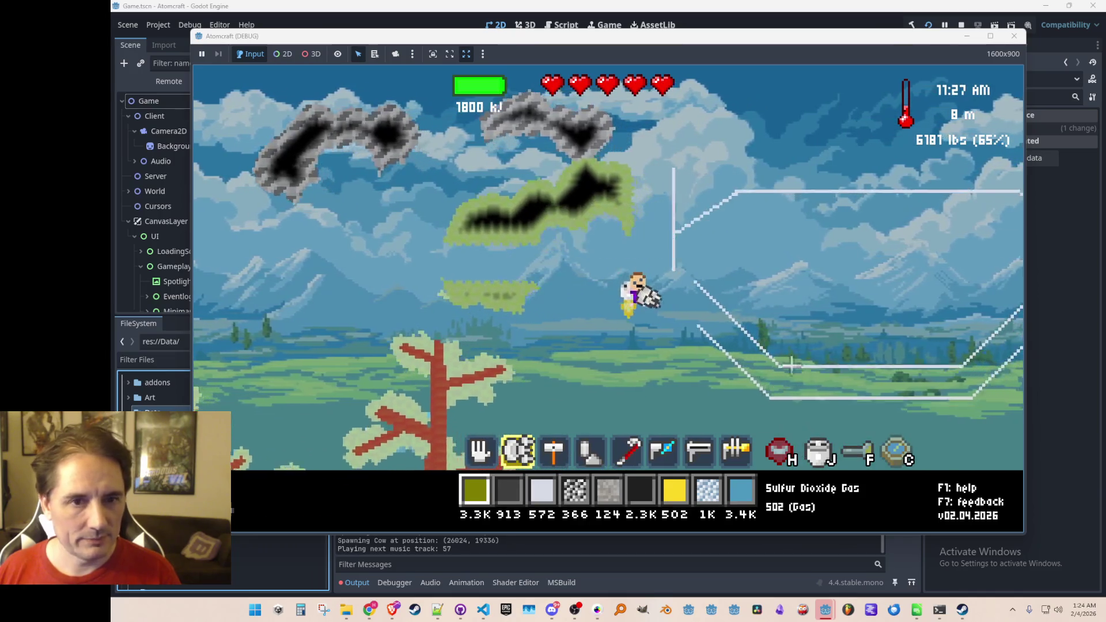
{"action": "scroll", "coordinate": [709, 311], "scroll_direction": "down", "scroll_amount": 4}
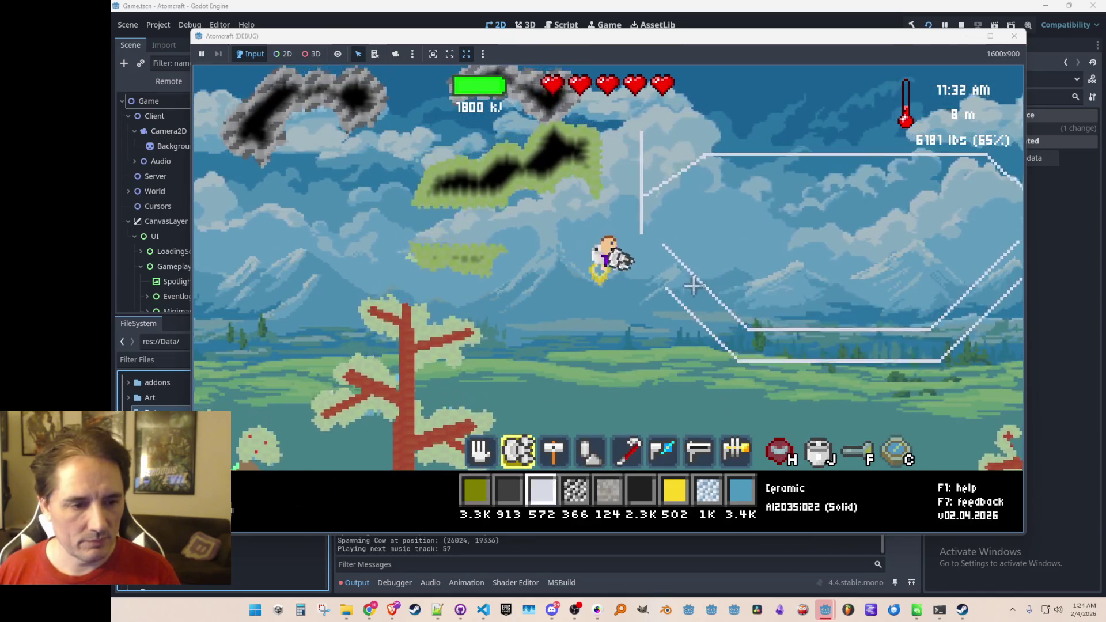
{"action": "scroll", "coordinate": [692, 288], "scroll_direction": "down", "scroll_amount": 3}
{"action": "scroll", "coordinate": [693, 288], "scroll_direction": "up", "scroll_amount": 3}
Scroll through the materials inventory, close it with Esc, then stop the game with F8
{"action": "key", "text": "i"}
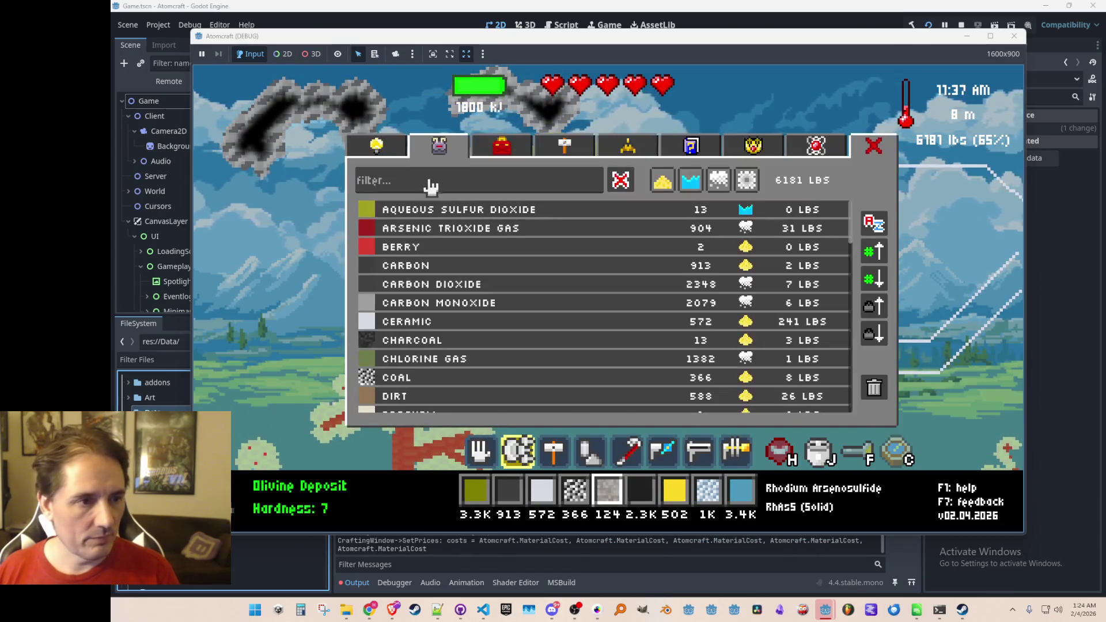
{"action": "scroll", "coordinate": [592, 324], "scroll_direction": "down", "scroll_amount": 1}
{"action": "scroll", "coordinate": [593, 324], "scroll_direction": "down", "scroll_amount": 10}
{"action": "scroll", "coordinate": [461, 265], "scroll_direction": "up", "scroll_amount": 3}
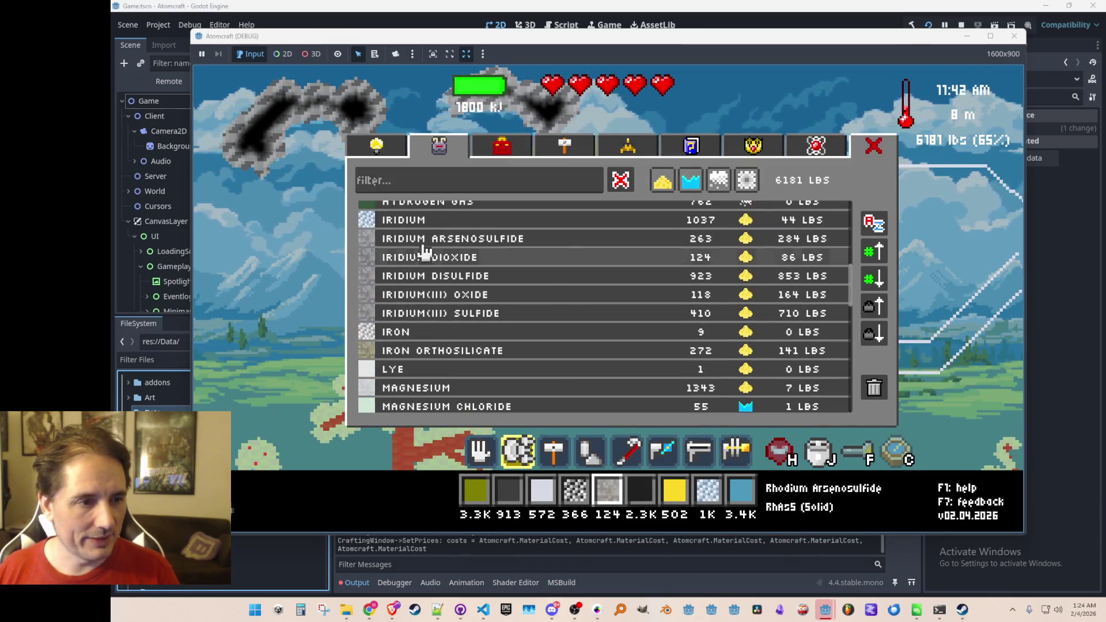
{"action": "scroll", "coordinate": [525, 252], "scroll_direction": "down", "scroll_amount": 10}
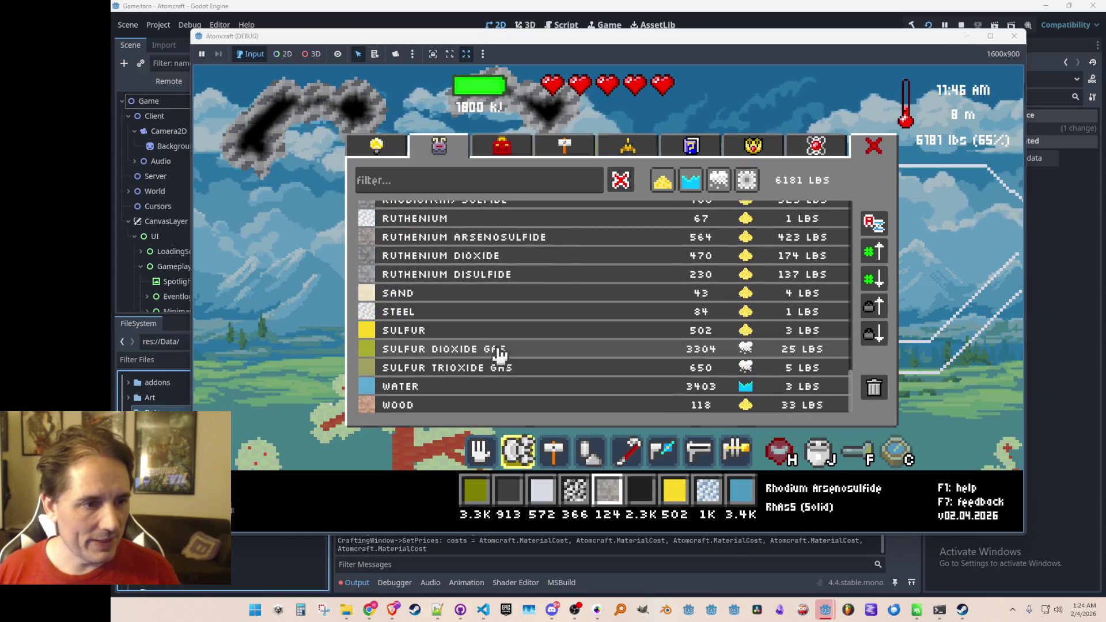
{"action": "scroll", "coordinate": [551, 300], "scroll_direction": "up", "scroll_amount": 10}
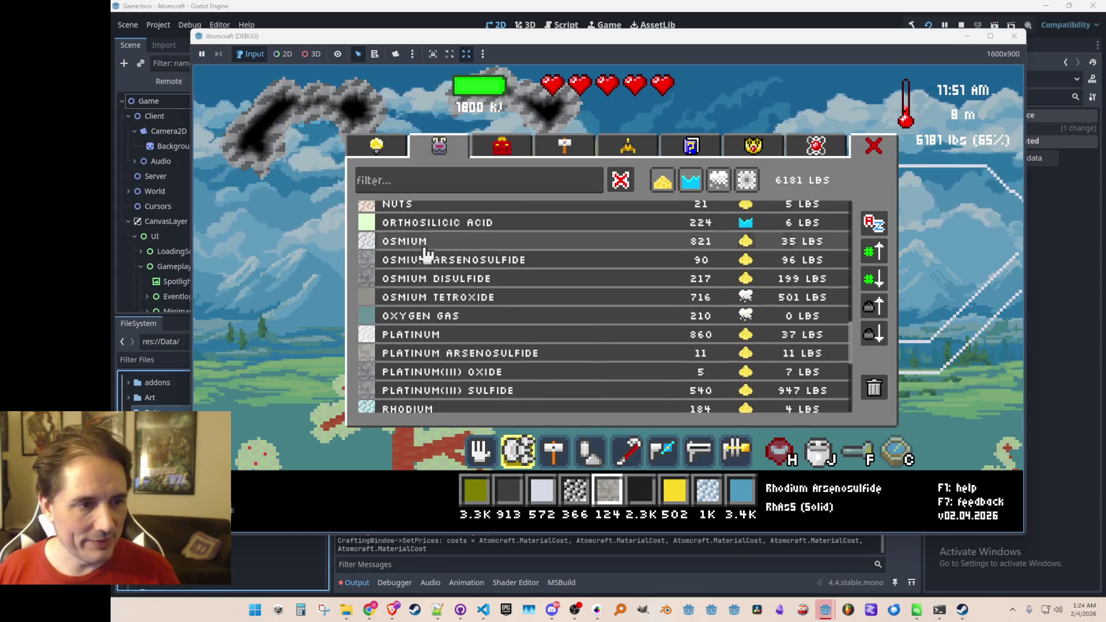
{"action": "key", "text": "Escape"}
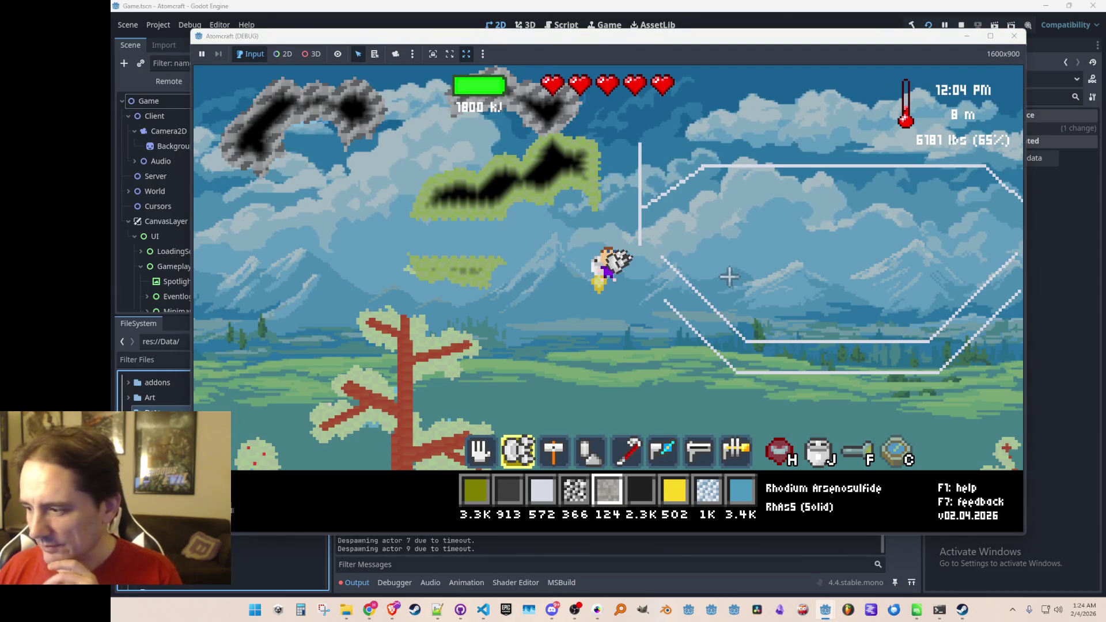
{"action": "key", "text": "F8"}
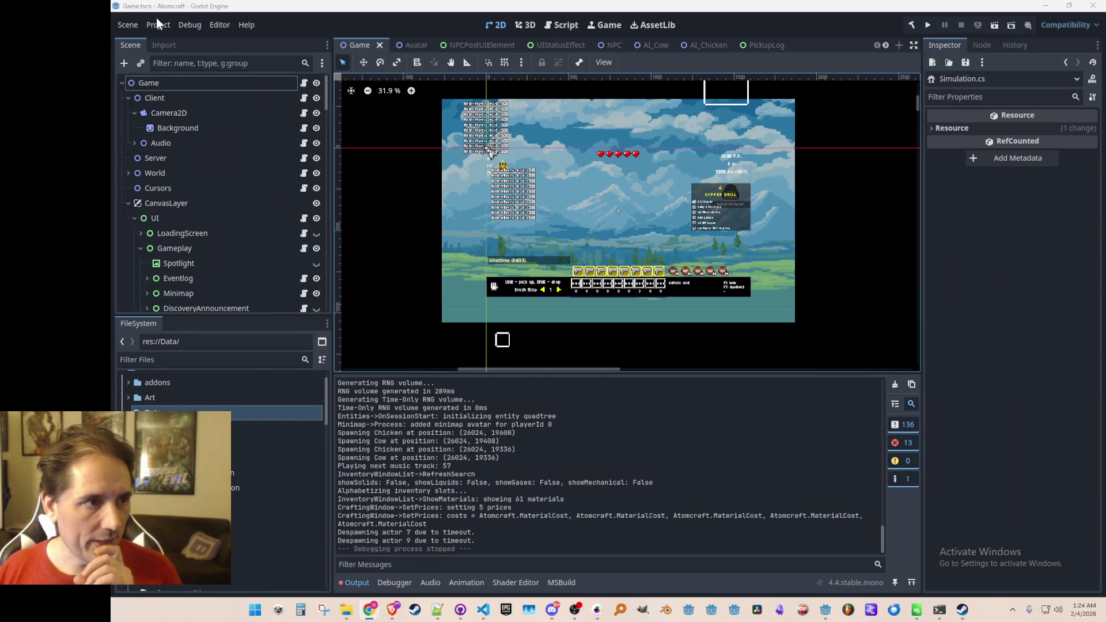
Export the Windows Desktop build as AtomCraft.exe to windows_content, overwriting the old file
{"action": "left_click", "coordinate": [157, 24]}
{"action": "left_click", "coordinate": [178, 75]}
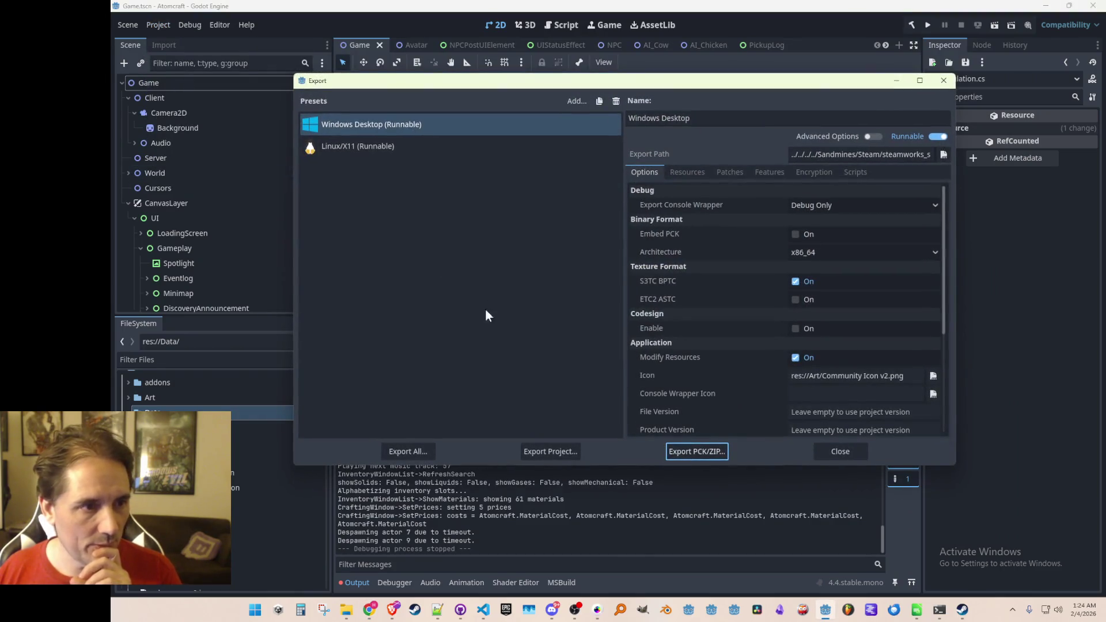
{"action": "left_click", "coordinate": [555, 453]}
{"action": "left_click", "coordinate": [509, 480]}
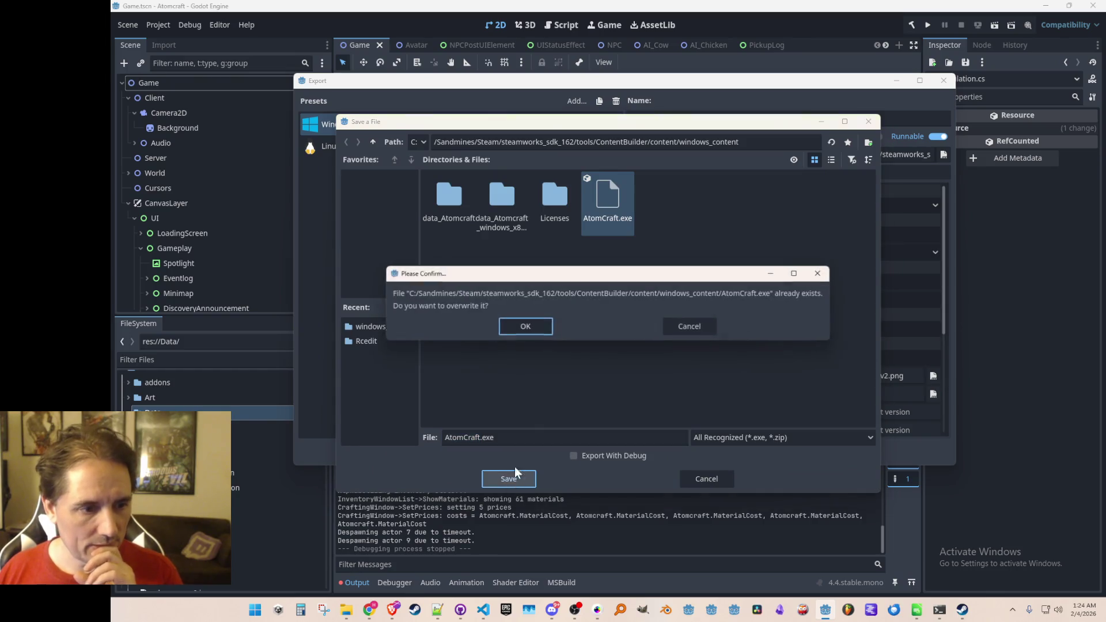
{"action": "left_click", "coordinate": [538, 330]}
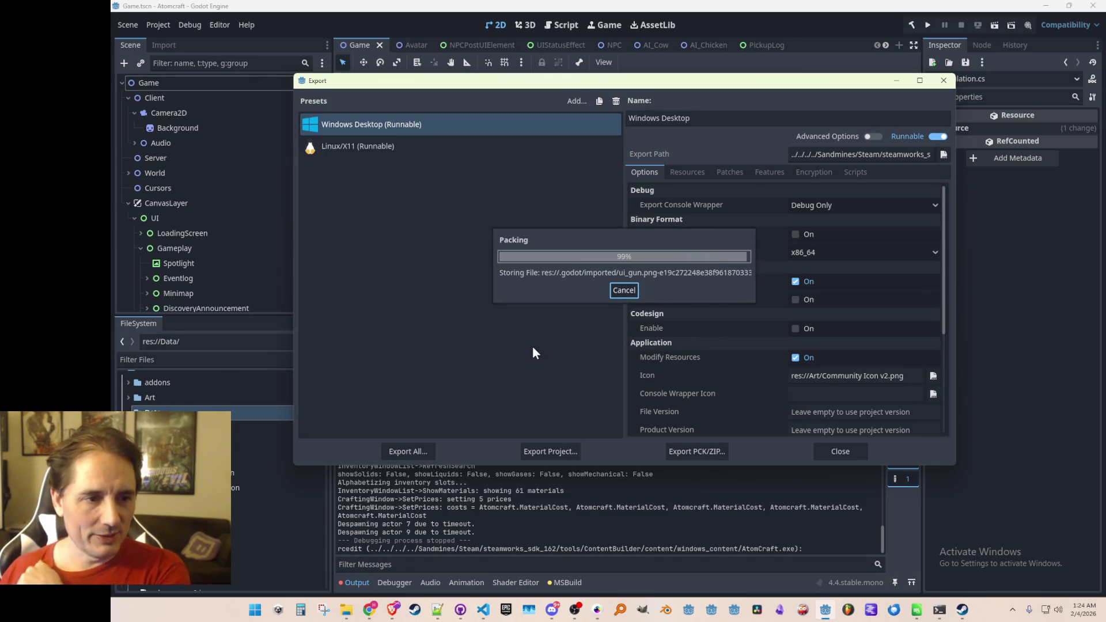
{"action": "left_click", "coordinate": [828, 452]}
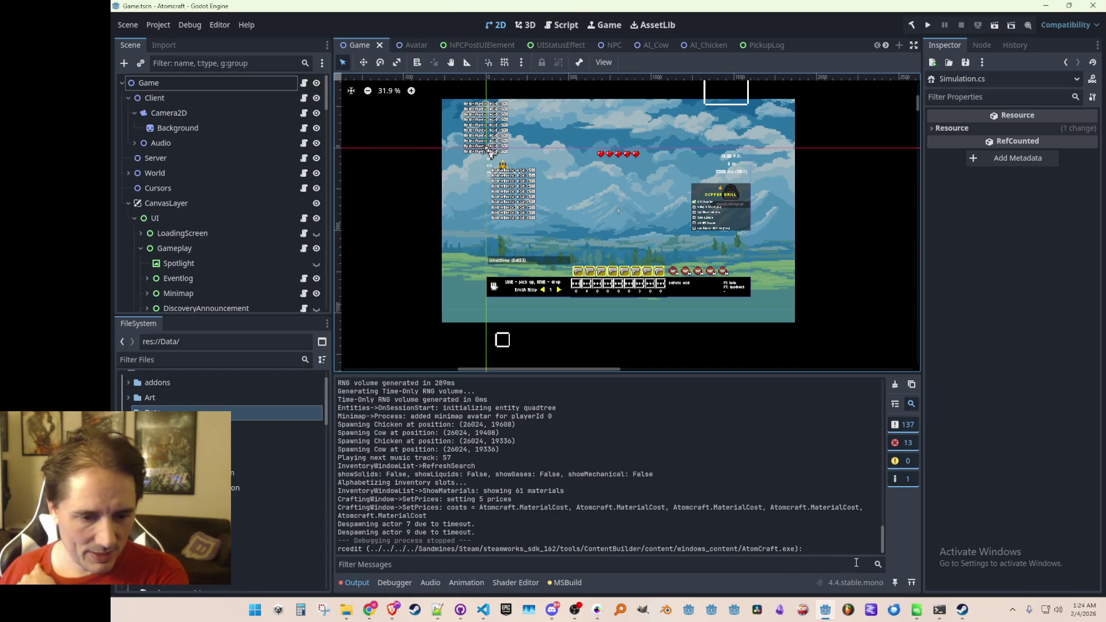
Bring the Miro Atomcraft board to the front and briefly select, then deselect, 212 cards
{"action": "mouse_move", "coordinate": [369, 610]}
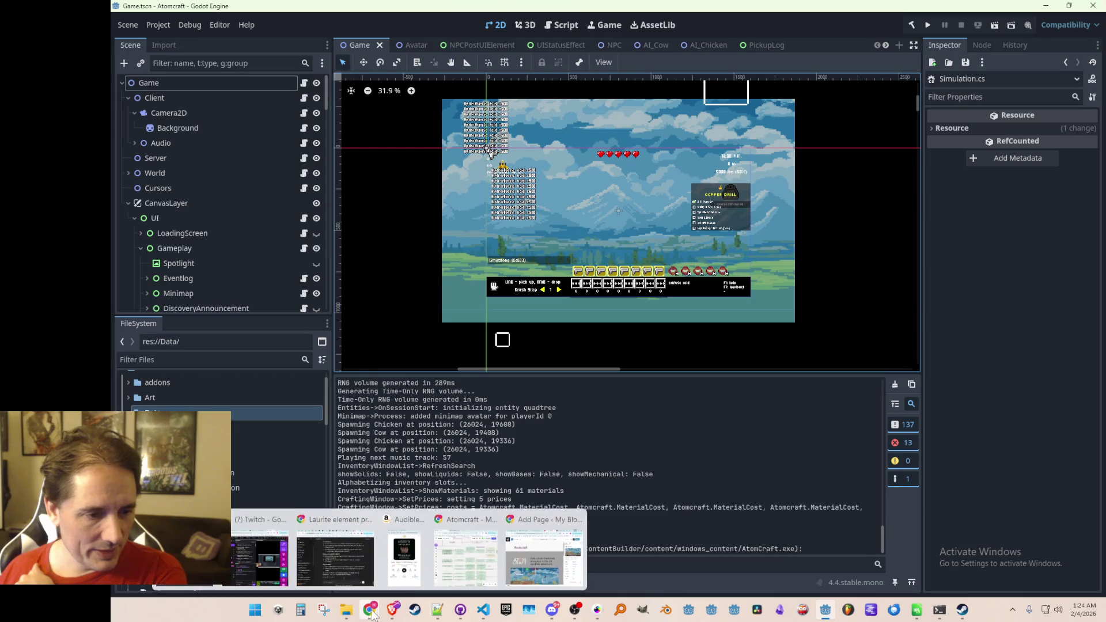
{"action": "left_click", "coordinate": [468, 553]}
{"action": "scroll", "coordinate": [491, 536], "scroll_direction": "down", "scroll_amount": 5}
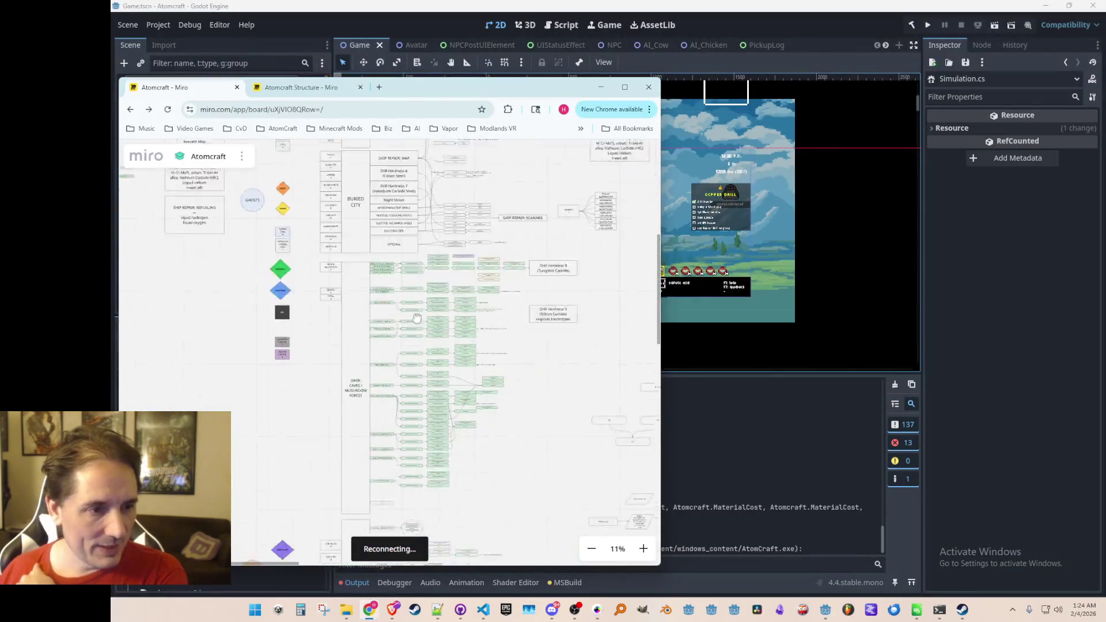
{"action": "scroll", "coordinate": [501, 377], "scroll_direction": "down", "scroll_amount": 2}
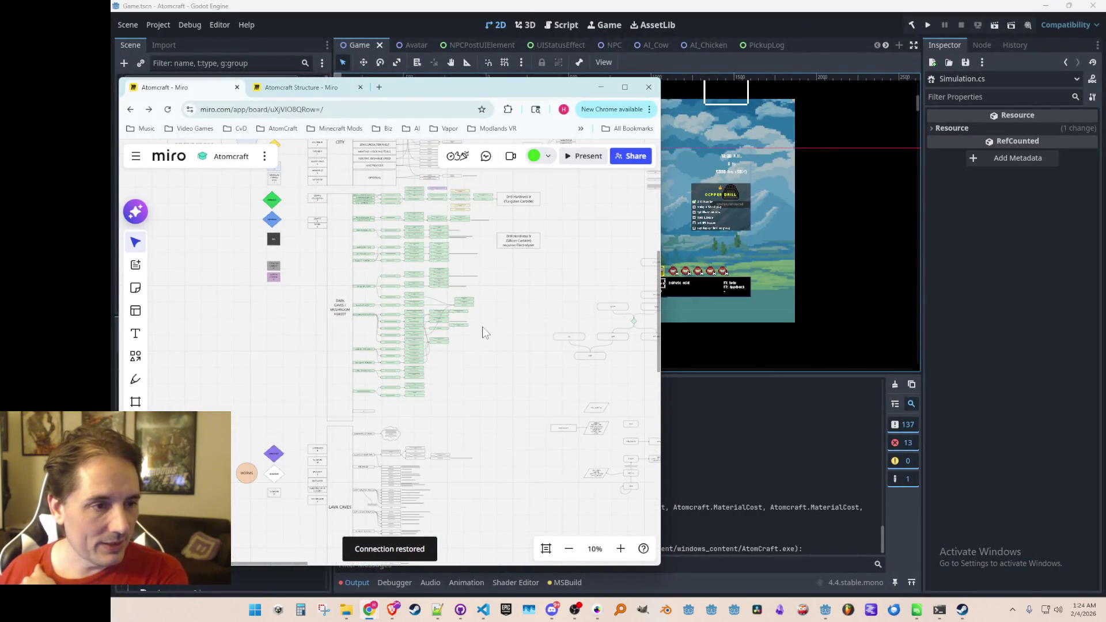
{"action": "mouse_move", "coordinate": [482, 395]}
{"action": "left_mouse_down"}
{"action": "mouse_move", "coordinate": [379, 205]}
{"action": "mouse_move", "coordinate": [348, 187]}
{"action": "left_mouse_up"}
{"action": "scroll", "coordinate": [412, 309], "scroll_direction": "up", "scroll_amount": 3}
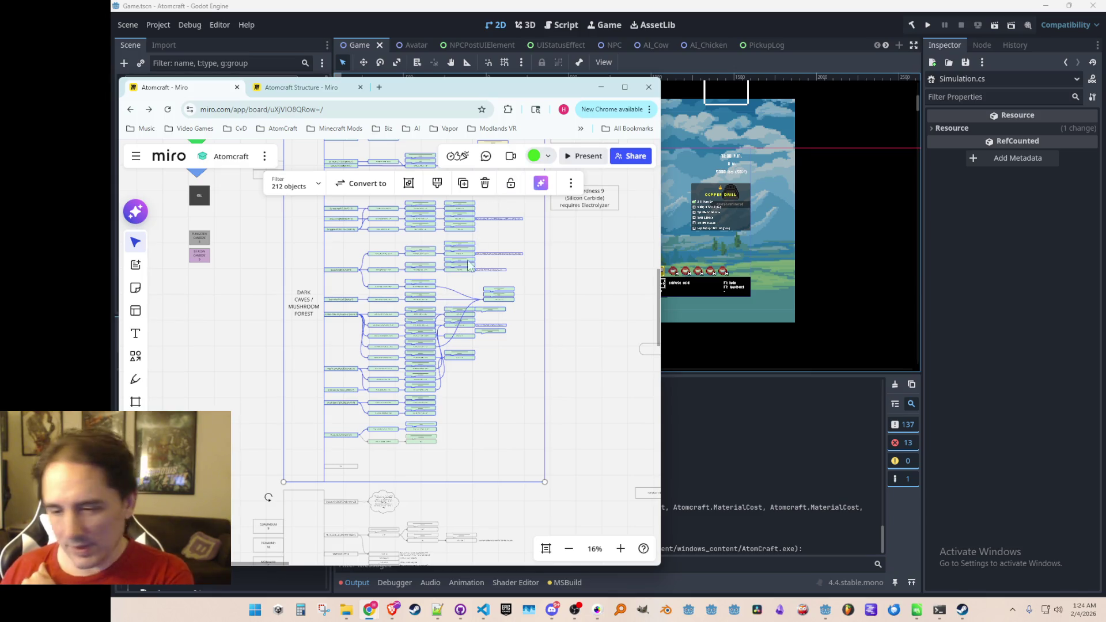
{"action": "left_click", "coordinate": [552, 362]}
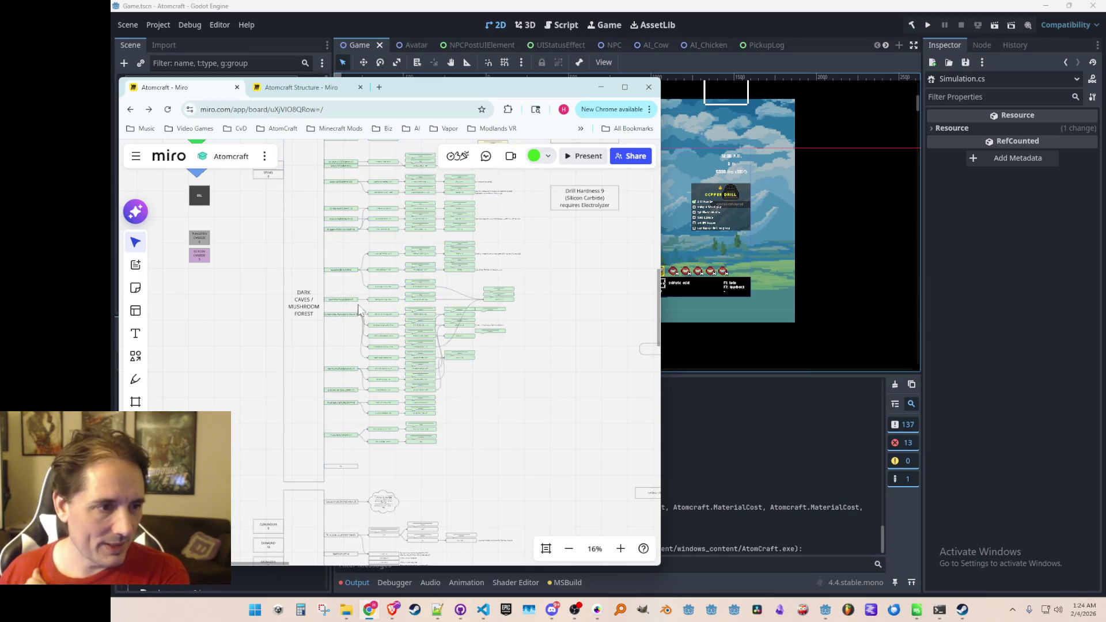
Zoom around the board to review the Platinum, Iridium, Ruthenium, Rhodium and Osmium refining rows
{"action": "scroll", "coordinate": [322, 249], "scroll_direction": "up", "scroll_amount": 3}
{"action": "scroll", "coordinate": [479, 235], "scroll_direction": "up", "scroll_amount": 3}
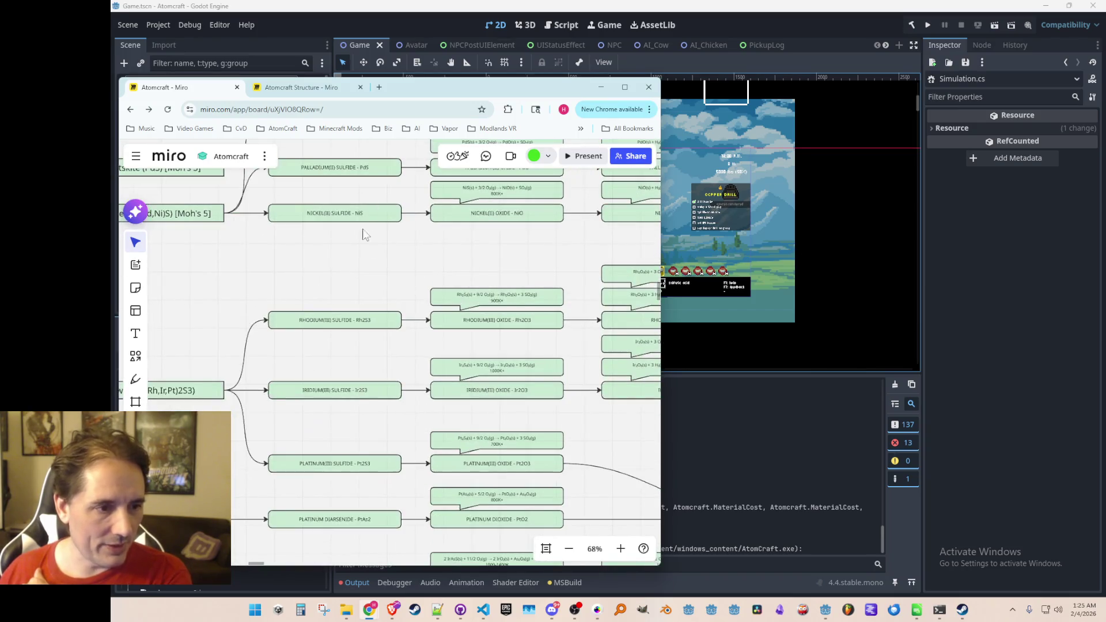
{"action": "scroll", "coordinate": [226, 342], "scroll_direction": "up", "scroll_amount": 3}
{"action": "scroll", "coordinate": [472, 210], "scroll_direction": "down", "scroll_amount": 2}
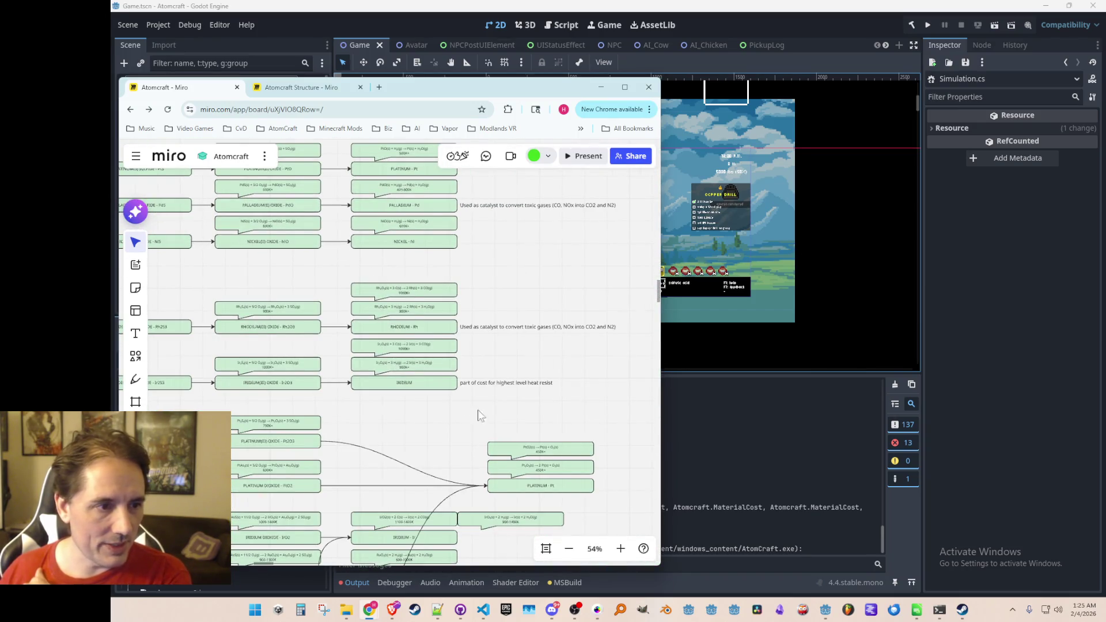
{"action": "scroll", "coordinate": [472, 448], "scroll_direction": "up", "scroll_amount": 5}
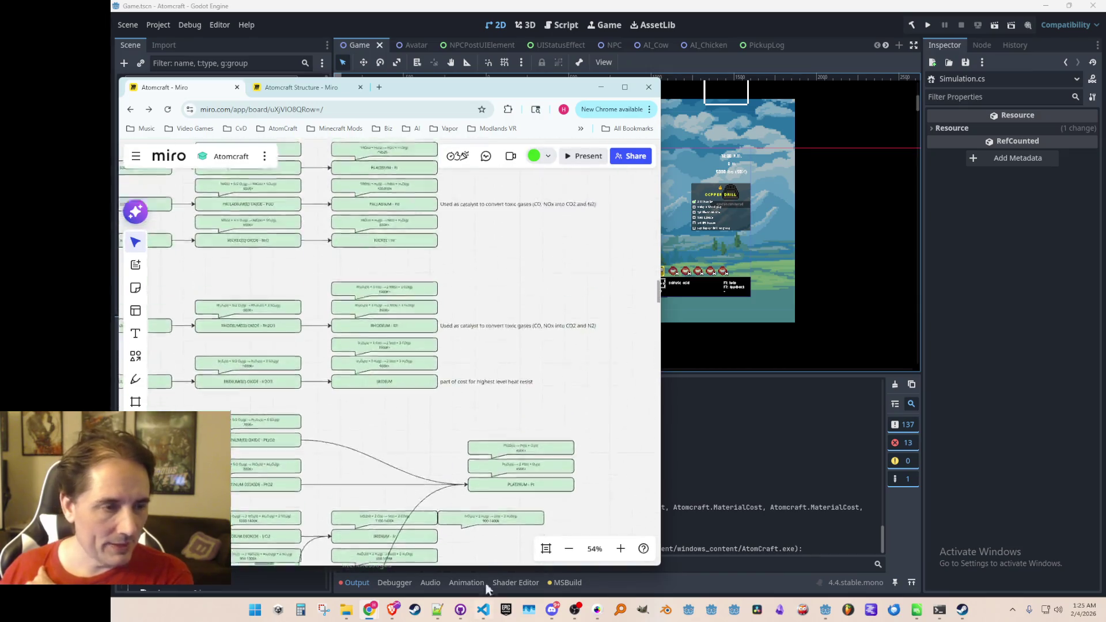
{"action": "scroll", "coordinate": [519, 369], "scroll_direction": "down", "scroll_amount": 5}
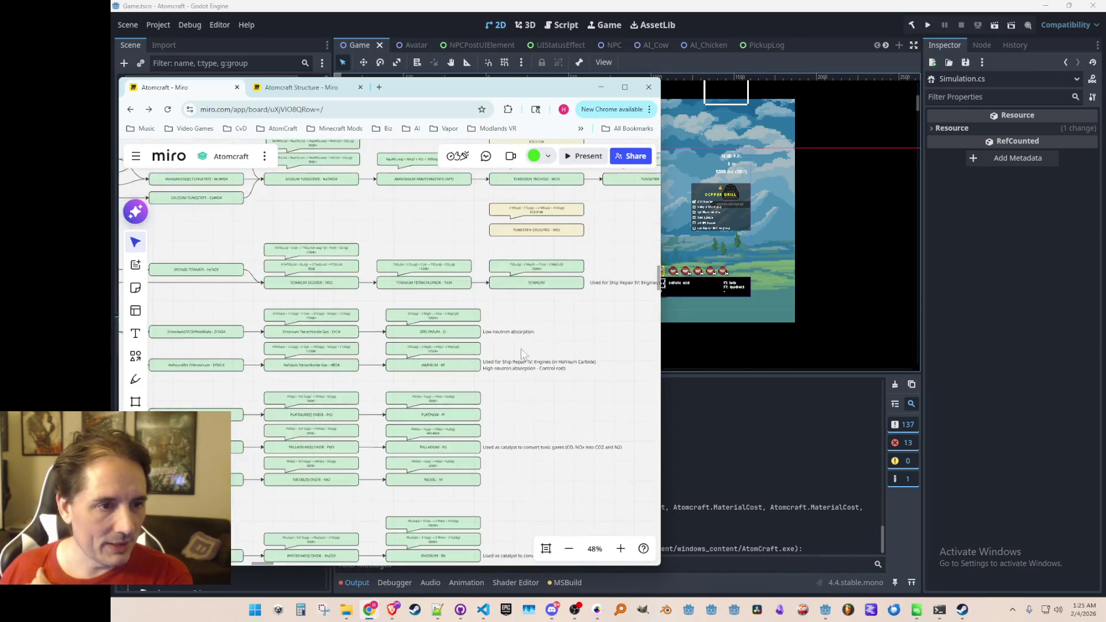
{"action": "scroll", "coordinate": [545, 320], "scroll_direction": "up", "scroll_amount": 5}
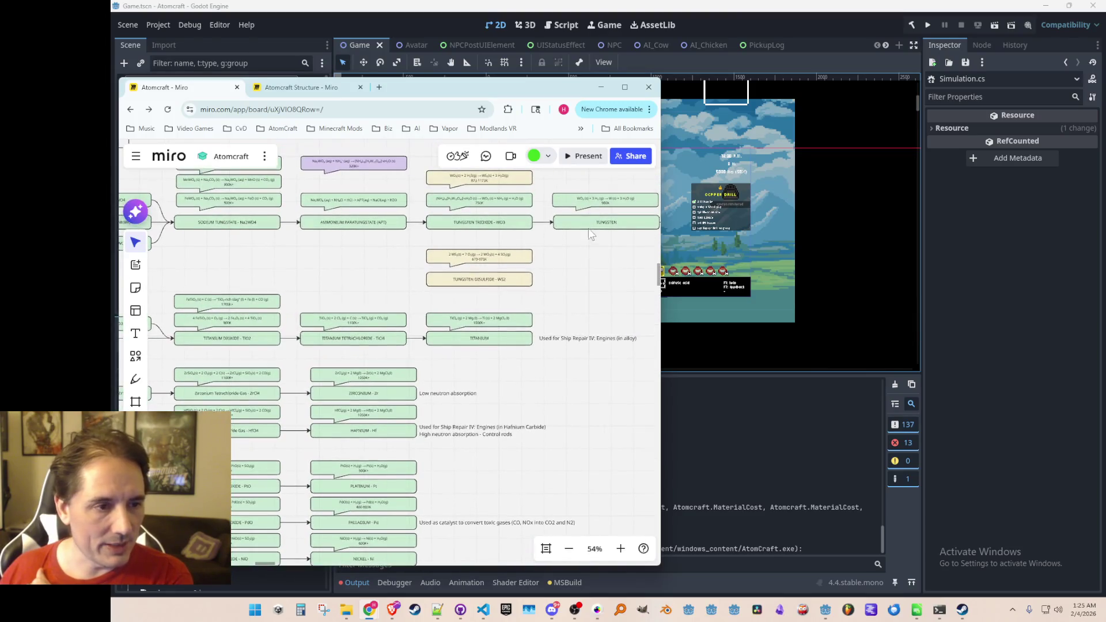
{"action": "scroll", "coordinate": [432, 241], "scroll_direction": "up", "scroll_amount": 3}
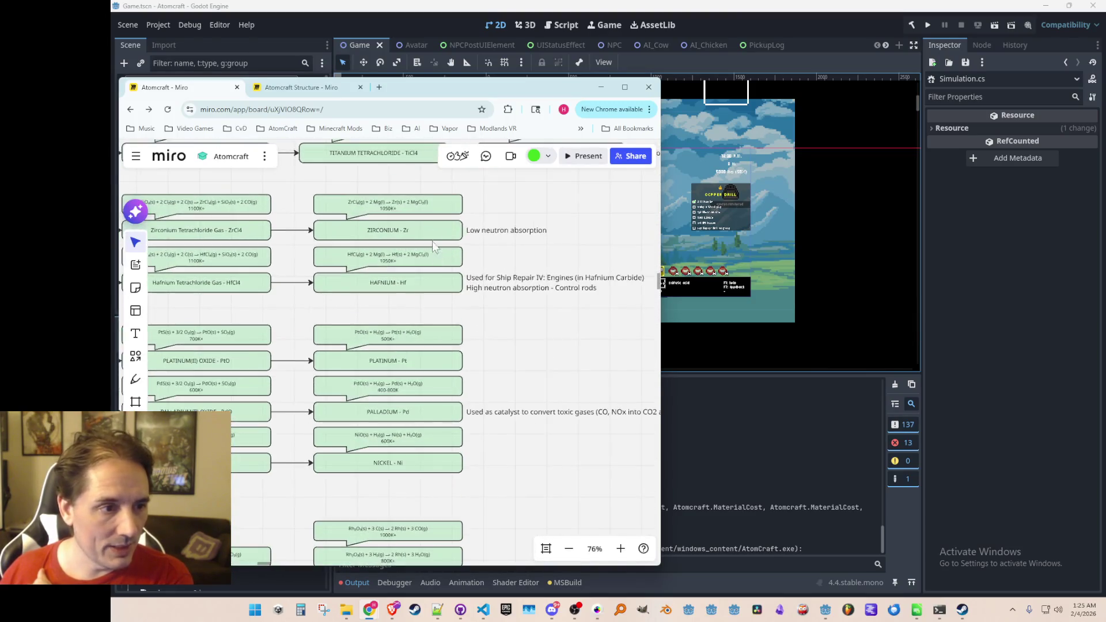
{"action": "scroll", "coordinate": [412, 227], "scroll_direction": "down", "scroll_amount": 3}
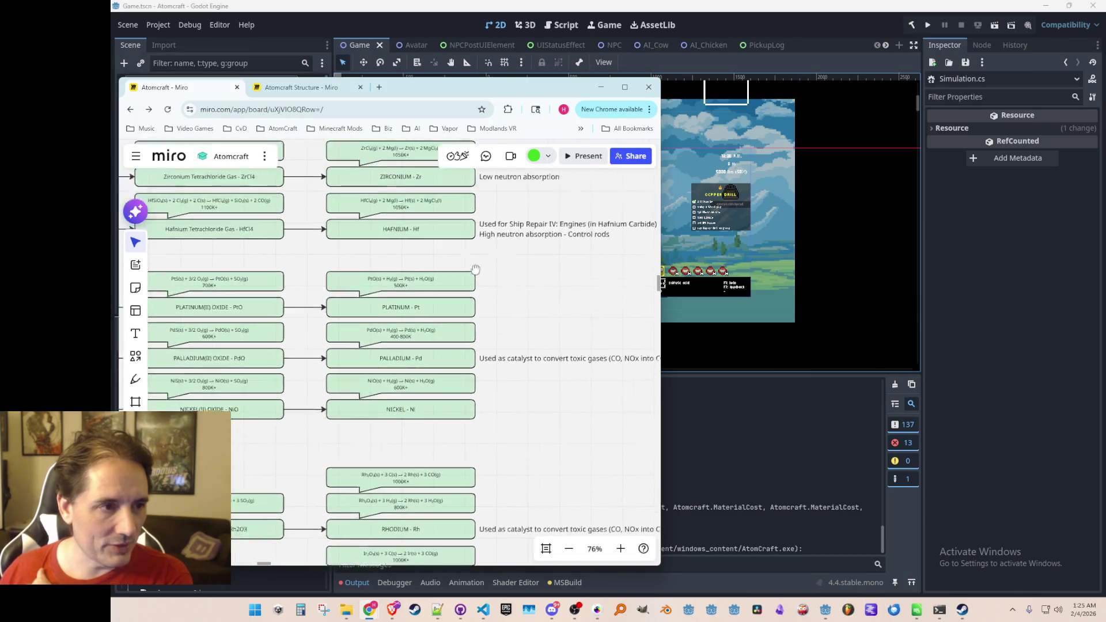
{"action": "scroll", "coordinate": [506, 338], "scroll_direction": "down", "scroll_amount": 5}
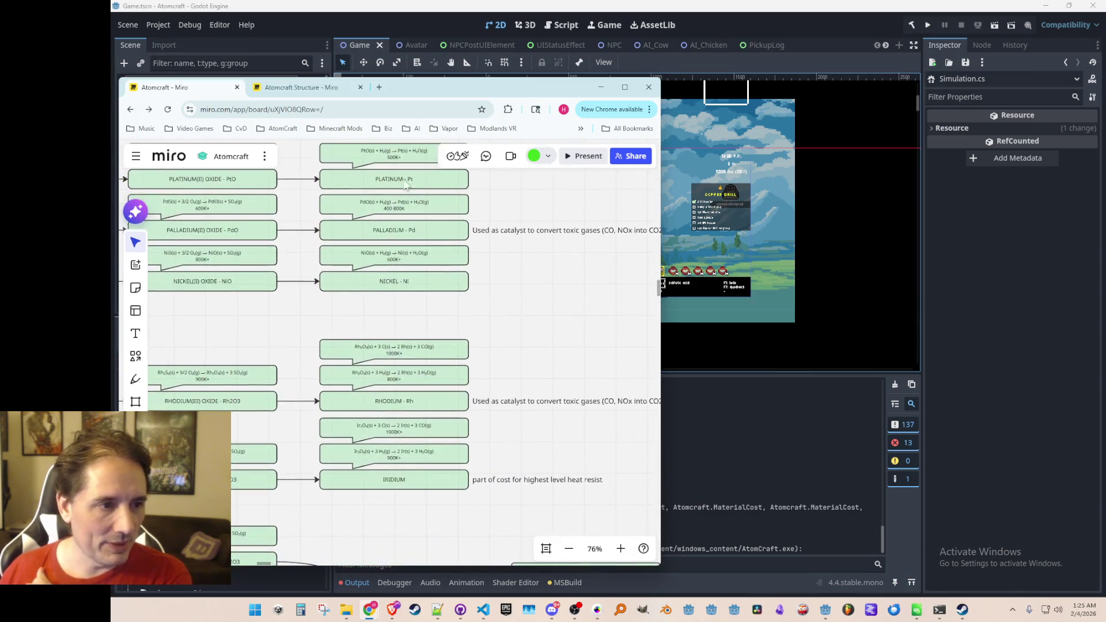
{"action": "scroll", "coordinate": [412, 265], "scroll_direction": "down", "scroll_amount": 5}
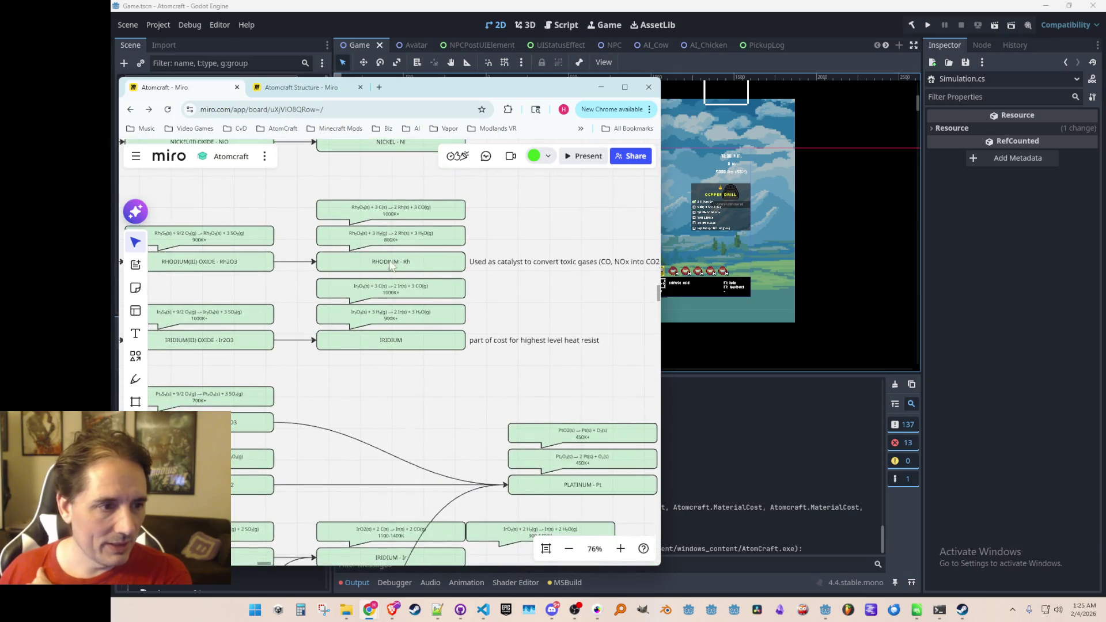
{"action": "scroll", "coordinate": [426, 271], "scroll_direction": "down", "scroll_amount": 3}
{"action": "scroll", "coordinate": [429, 311], "scroll_direction": "down", "scroll_amount": 1}
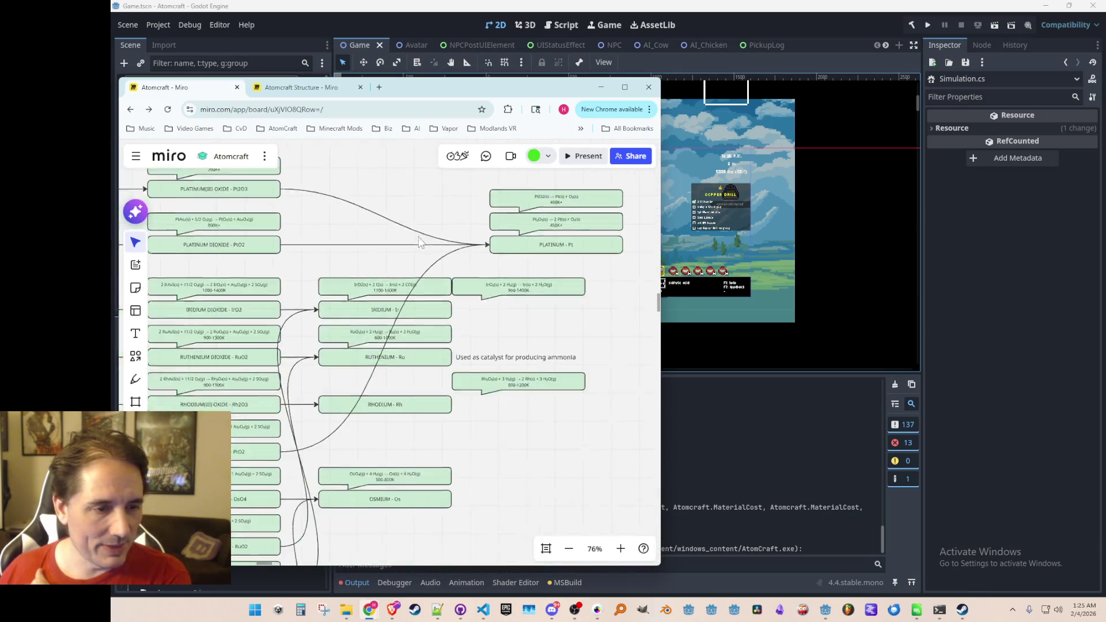
{"action": "scroll", "coordinate": [448, 299], "scroll_direction": "up", "scroll_amount": 1}
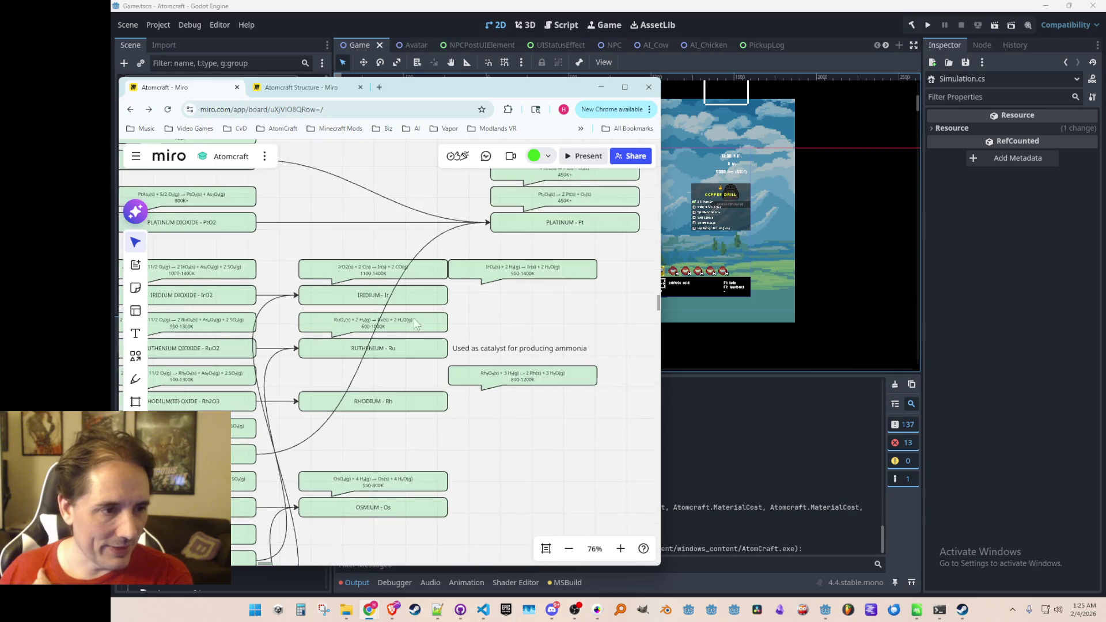
{"action": "scroll", "coordinate": [505, 309], "scroll_direction": "down", "scroll_amount": 5}
{"action": "scroll", "coordinate": [506, 309], "scroll_direction": "down", "scroll_amount": 1}
{"action": "scroll", "coordinate": [444, 388], "scroll_direction": "down", "scroll_amount": 3}
{"action": "scroll", "coordinate": [490, 305], "scroll_direction": "up", "scroll_amount": 2}
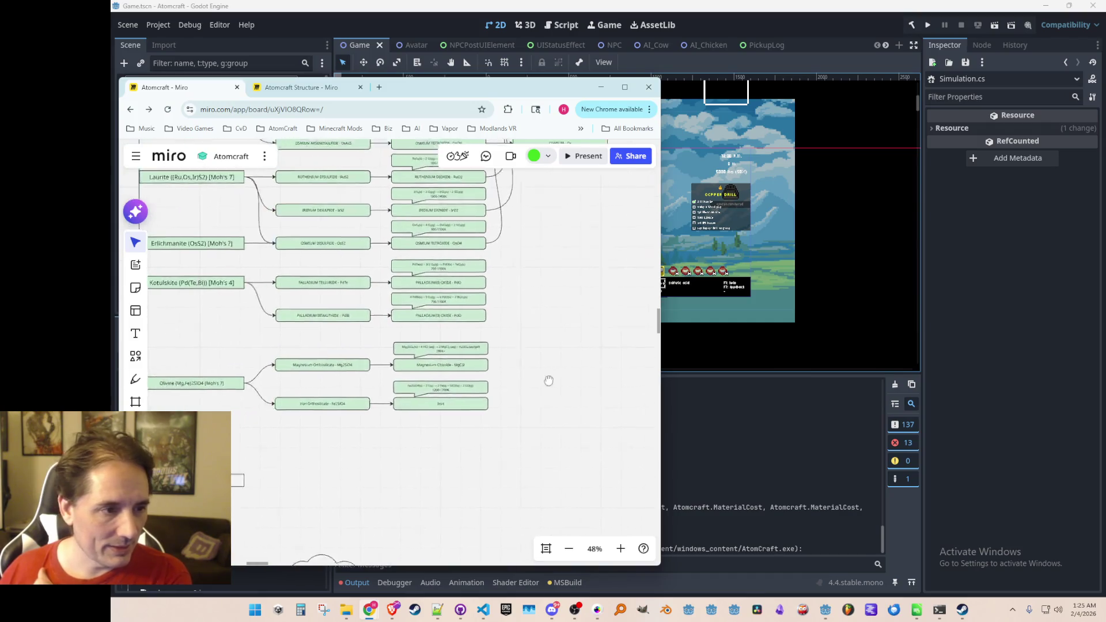
{"action": "scroll", "coordinate": [531, 310], "scroll_direction": "down", "scroll_amount": 2}
{"action": "scroll", "coordinate": [502, 389], "scroll_direction": "down", "scroll_amount": 5}
{"action": "left_click_drag", "start_coordinate": [480, 431], "coordinate": [483, 292]}
{"action": "scroll", "coordinate": [482, 292], "scroll_direction": "up", "scroll_amount": 1}
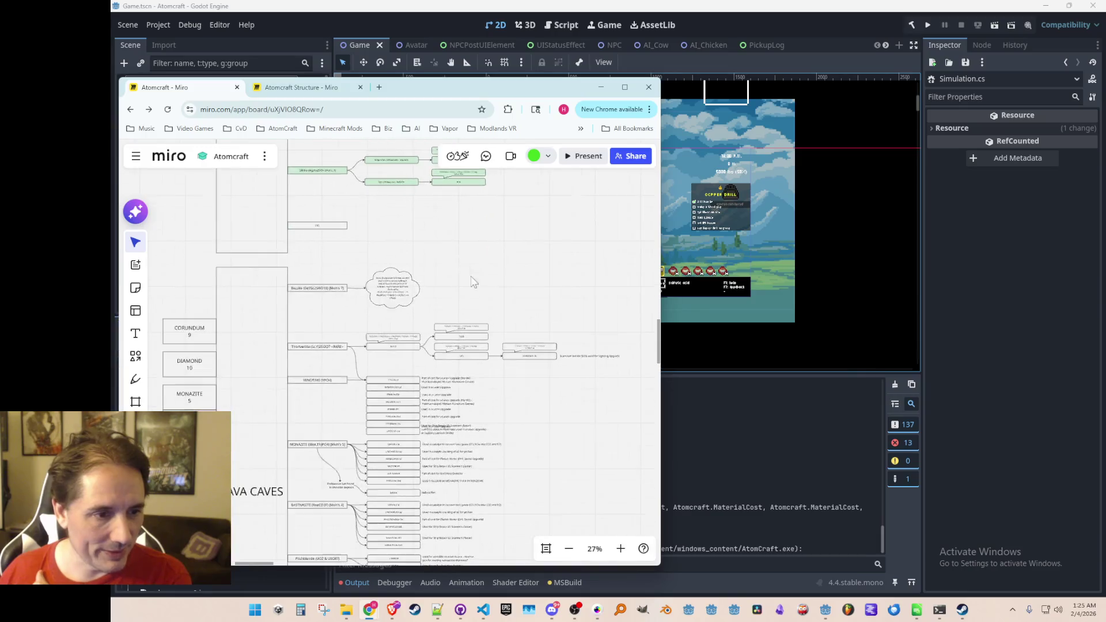
{"action": "scroll", "coordinate": [483, 292], "scroll_direction": "down", "scroll_amount": 3}
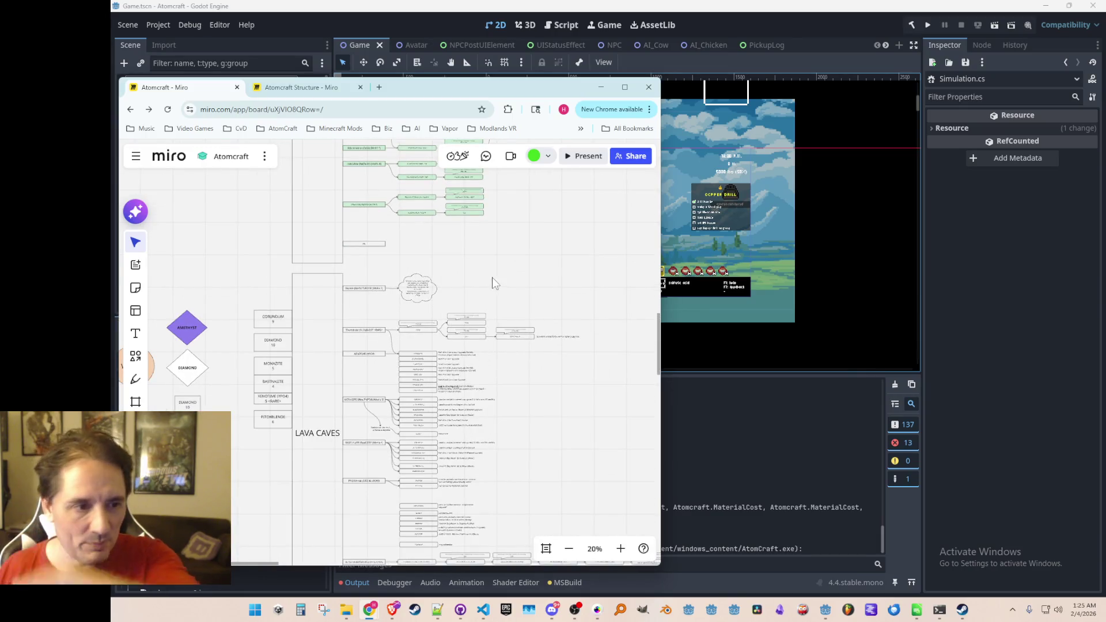
{"action": "scroll", "coordinate": [479, 281], "scroll_direction": "down", "scroll_amount": 4}
{"action": "scroll", "coordinate": [466, 276], "scroll_direction": "up", "scroll_amount": 2}
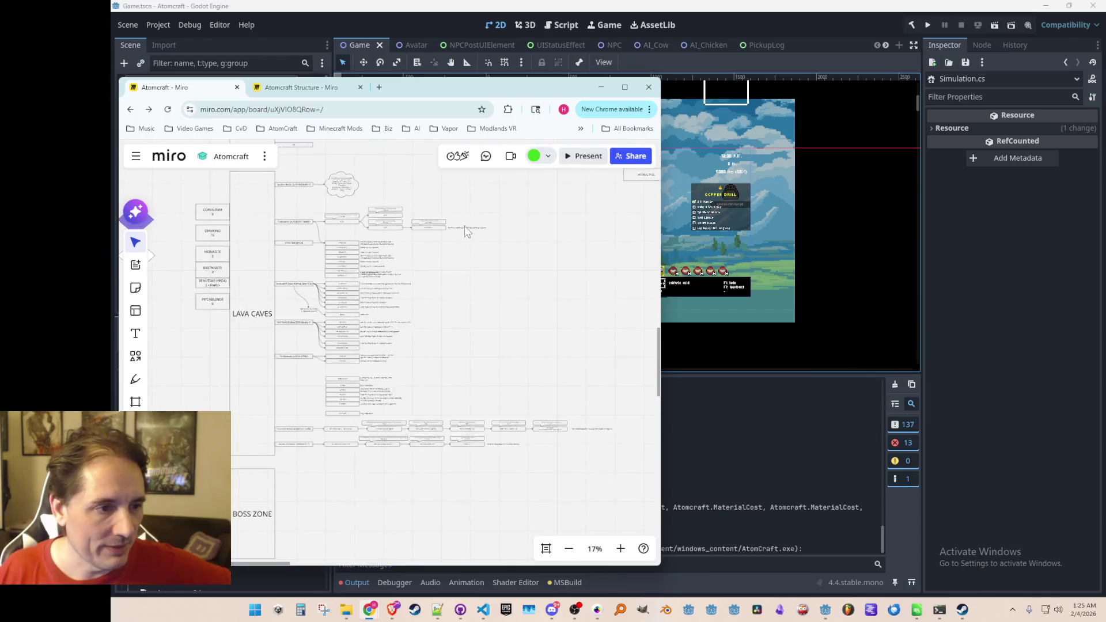
{"action": "scroll", "coordinate": [495, 276], "scroll_direction": "up", "scroll_amount": 2}
{"action": "left_click_drag", "start_coordinate": [574, 201], "coordinate": [302, 457]}
{"action": "left_click", "coordinate": [437, 502]}
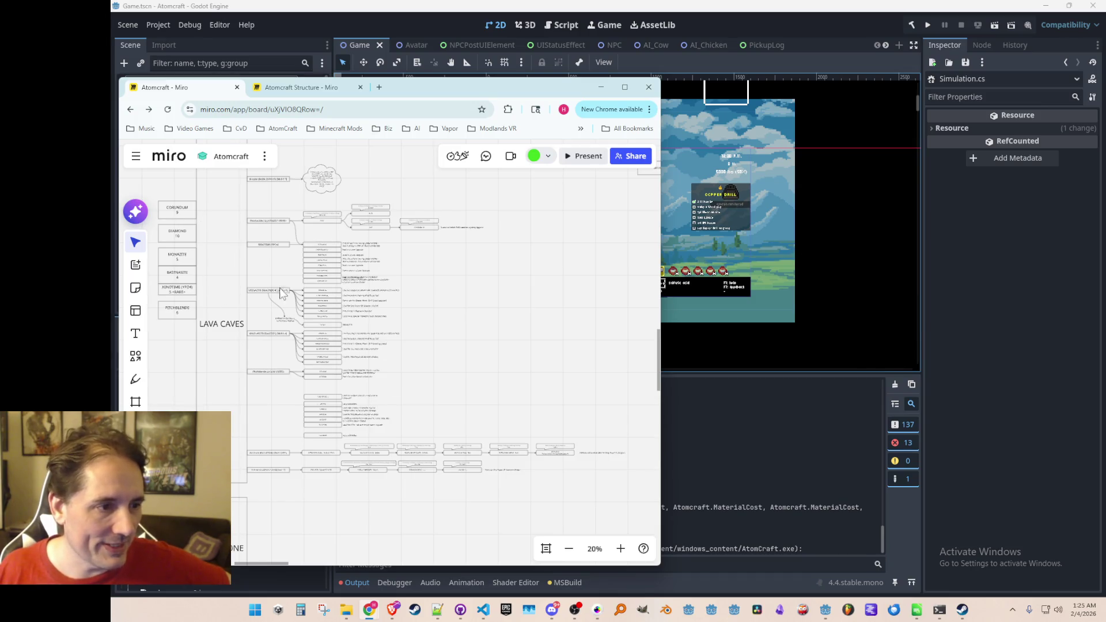
{"action": "scroll", "coordinate": [412, 270], "scroll_direction": "up", "scroll_amount": 5}
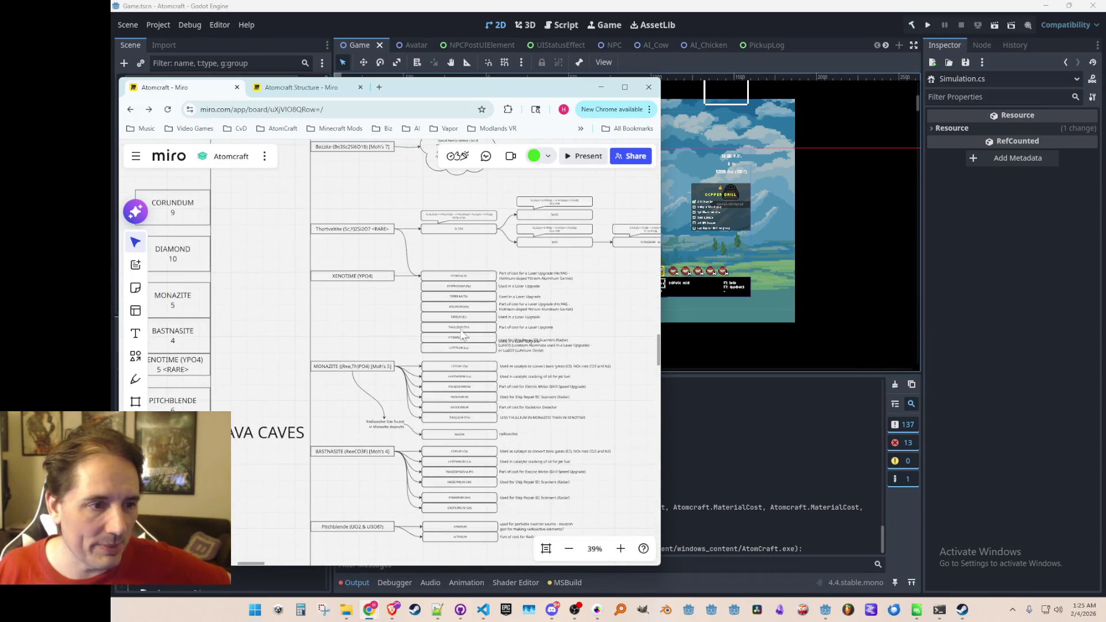
{"action": "scroll", "coordinate": [462, 333], "scroll_direction": "up", "scroll_amount": 2}
{"action": "scroll", "coordinate": [327, 320], "scroll_direction": "up", "scroll_amount": 1}
{"action": "scroll", "coordinate": [325, 317], "scroll_direction": "up", "scroll_amount": 1}
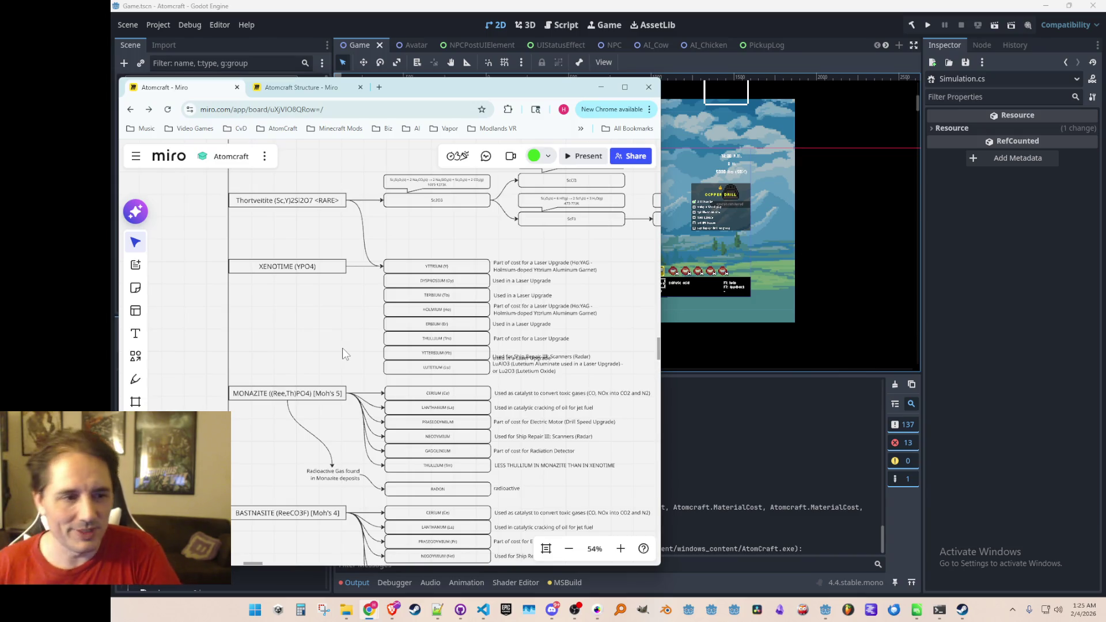
Zoom and pan across the Dark Caves tree, bringing the Lava Caves section into view
{"action": "scroll", "coordinate": [383, 333], "scroll_direction": "down", "scroll_amount": 5}
{"action": "scroll", "coordinate": [383, 330], "scroll_direction": "up", "scroll_amount": 5}
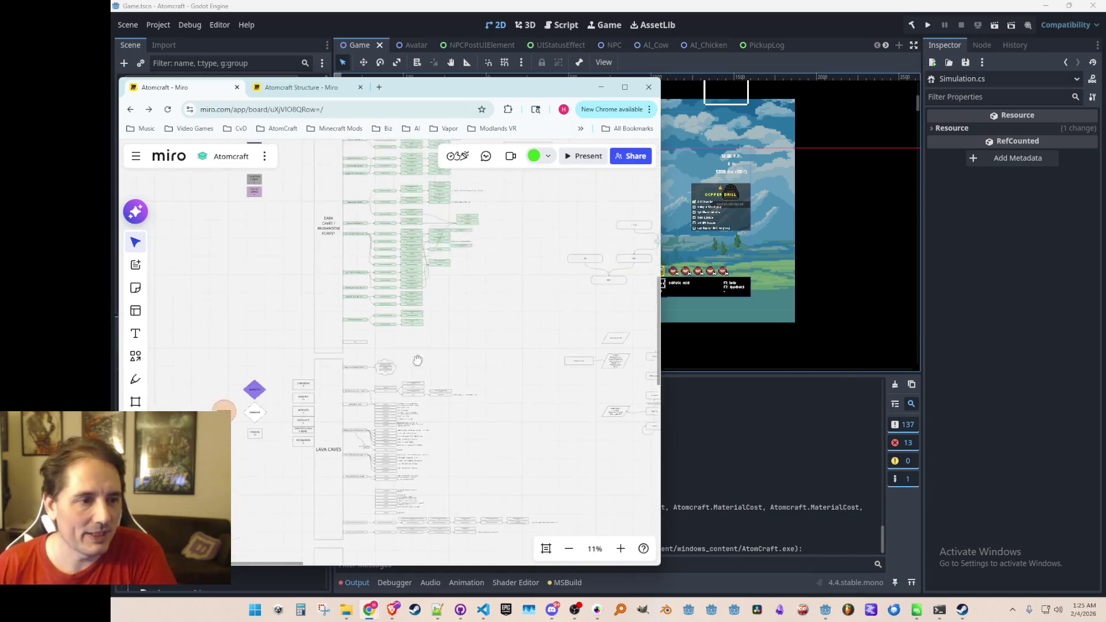
{"action": "scroll", "coordinate": [348, 278], "scroll_direction": "up", "scroll_amount": 5}
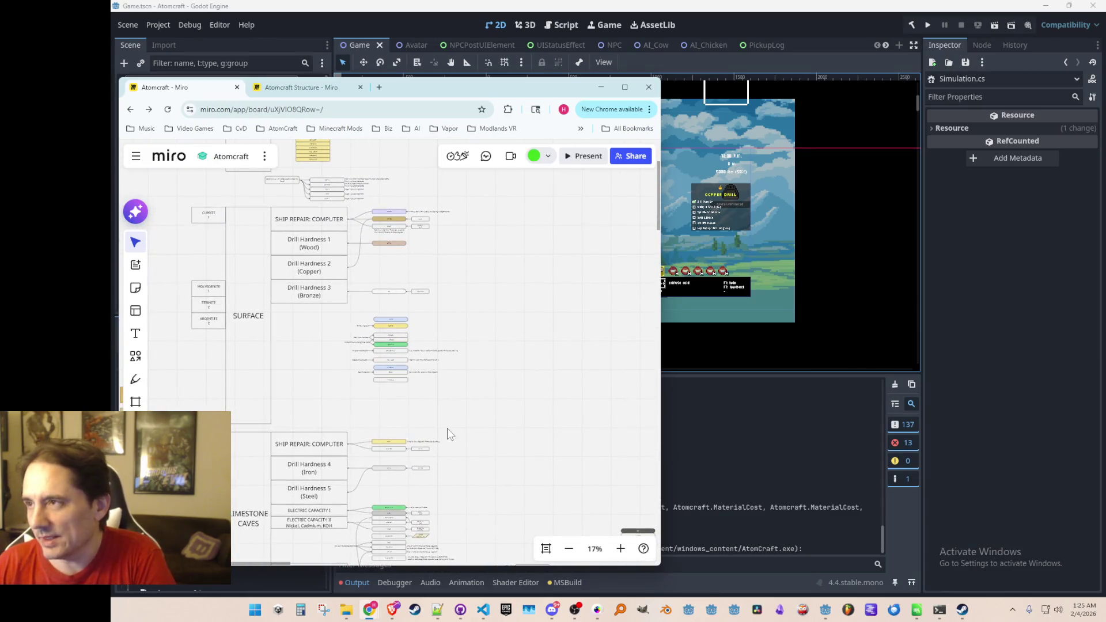
{"action": "scroll", "coordinate": [447, 427], "scroll_direction": "down", "scroll_amount": 10}
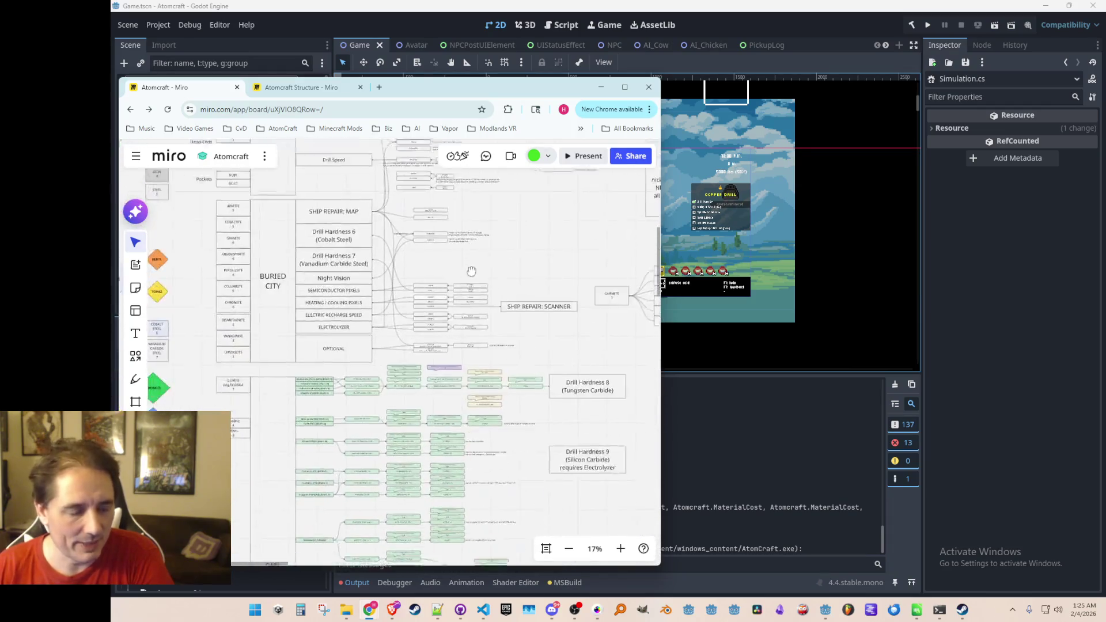
{"action": "scroll", "coordinate": [472, 271], "scroll_direction": "down", "scroll_amount": 5}
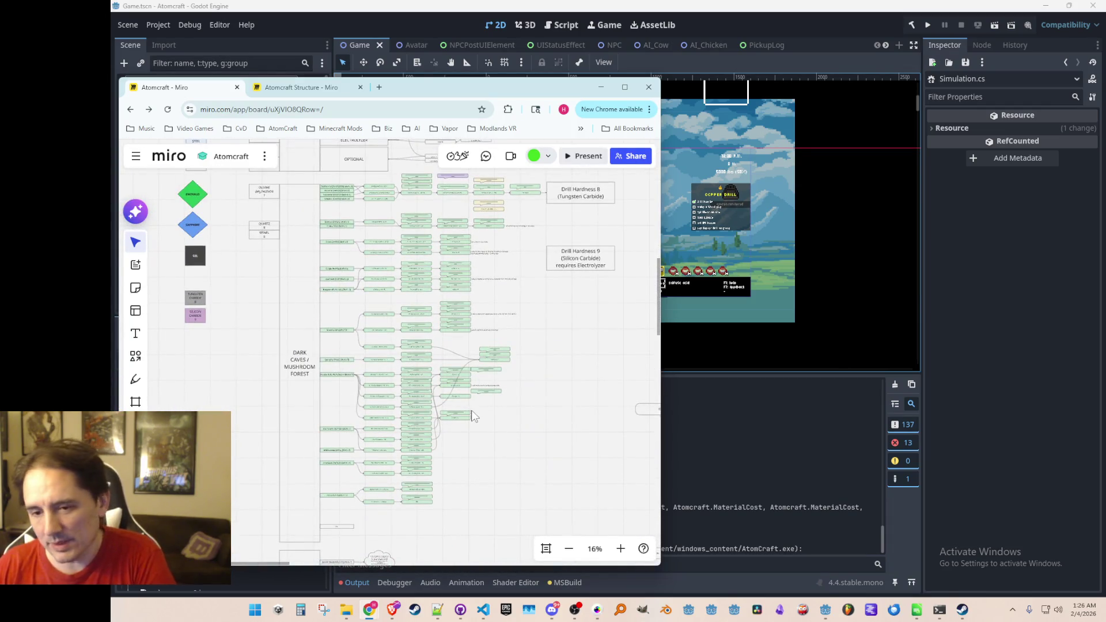
{"action": "scroll", "coordinate": [471, 410], "scroll_direction": "up", "scroll_amount": 3}
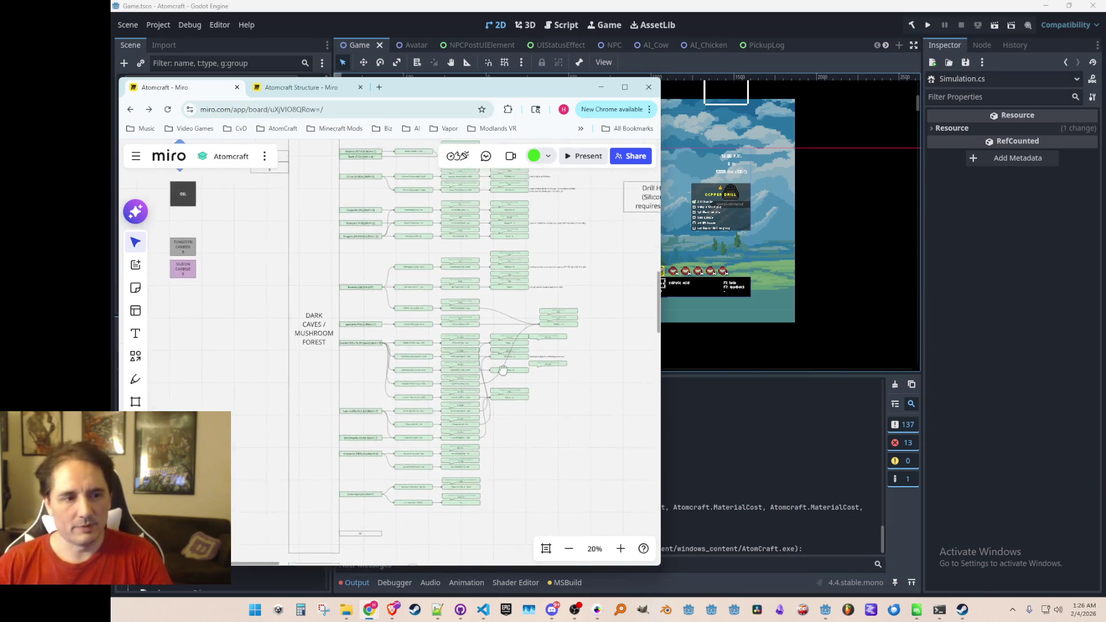
{"action": "left_click_drag", "start_coordinate": [503, 370], "coordinate": [470, 388]}
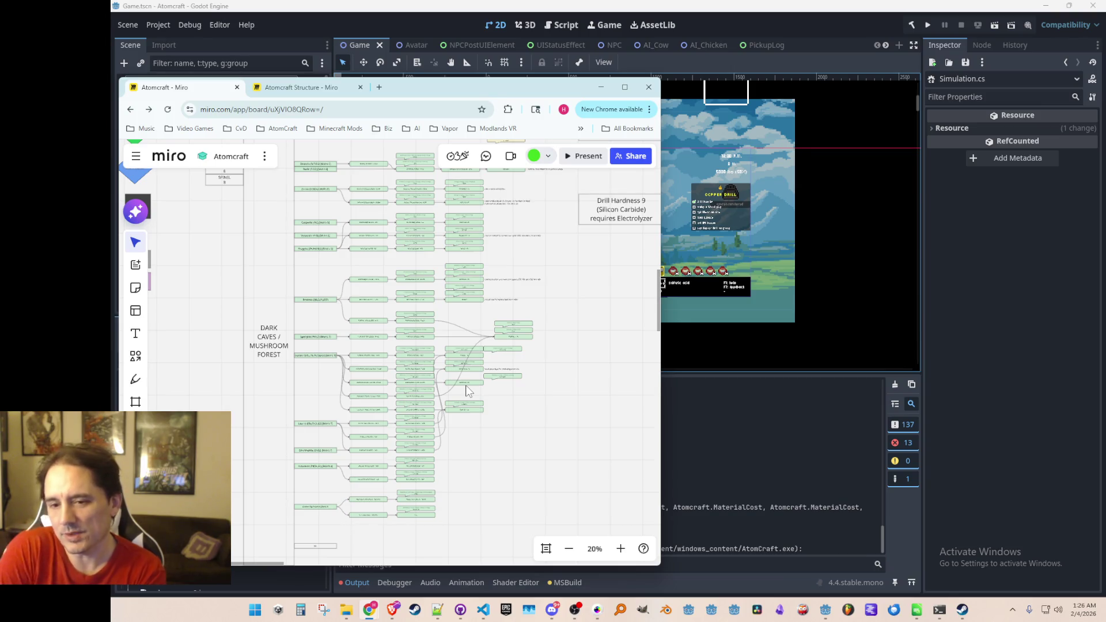
{"action": "scroll", "coordinate": [457, 316], "scroll_direction": "down", "scroll_amount": 5}
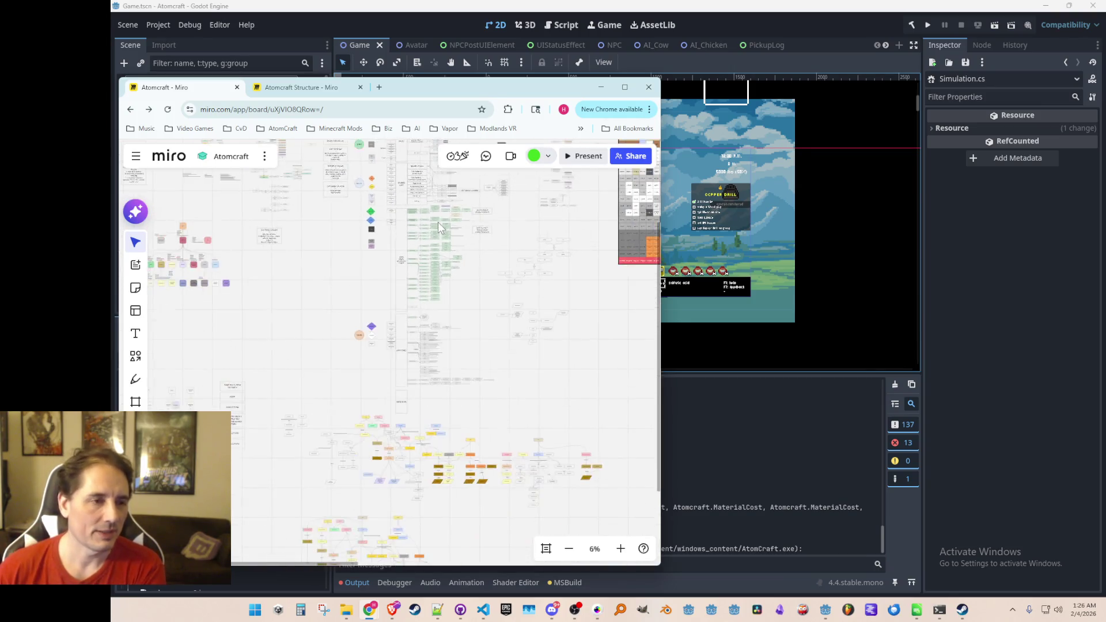
{"action": "scroll", "coordinate": [475, 298], "scroll_direction": "up", "scroll_amount": 5}
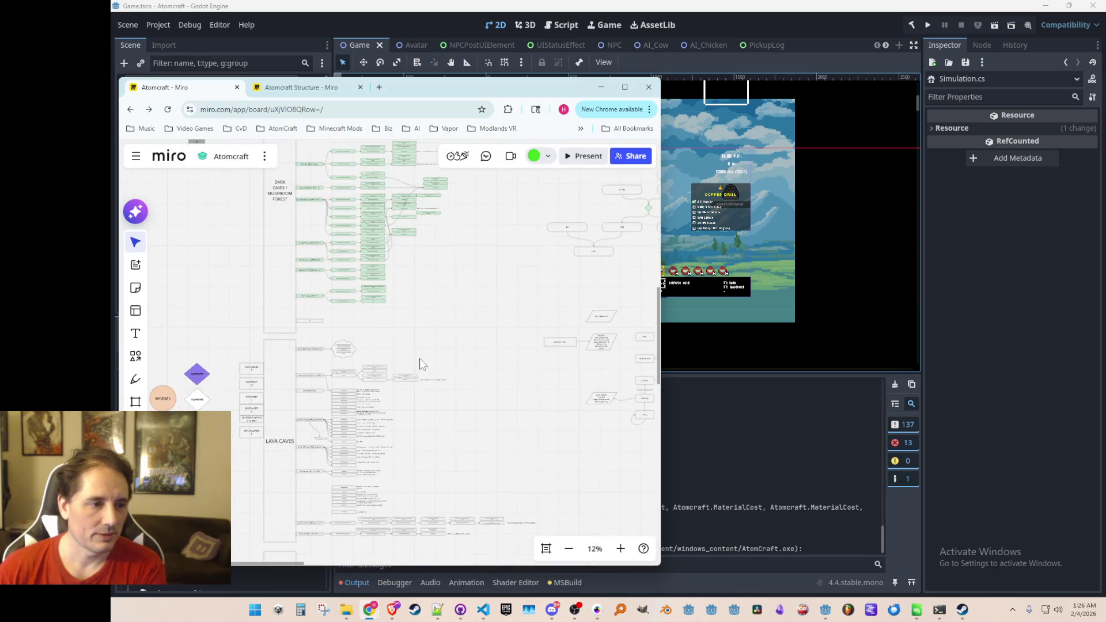
{"action": "scroll", "coordinate": [432, 383], "scroll_direction": "up", "scroll_amount": 3}
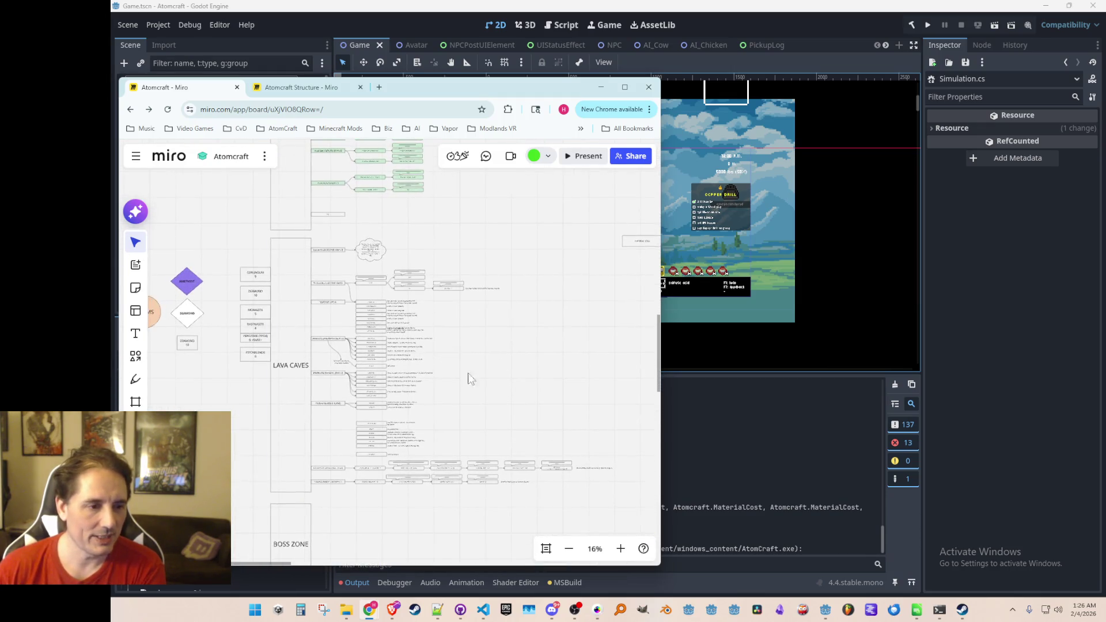
{"action": "left_click_drag", "start_coordinate": [482, 390], "coordinate": [499, 363]}
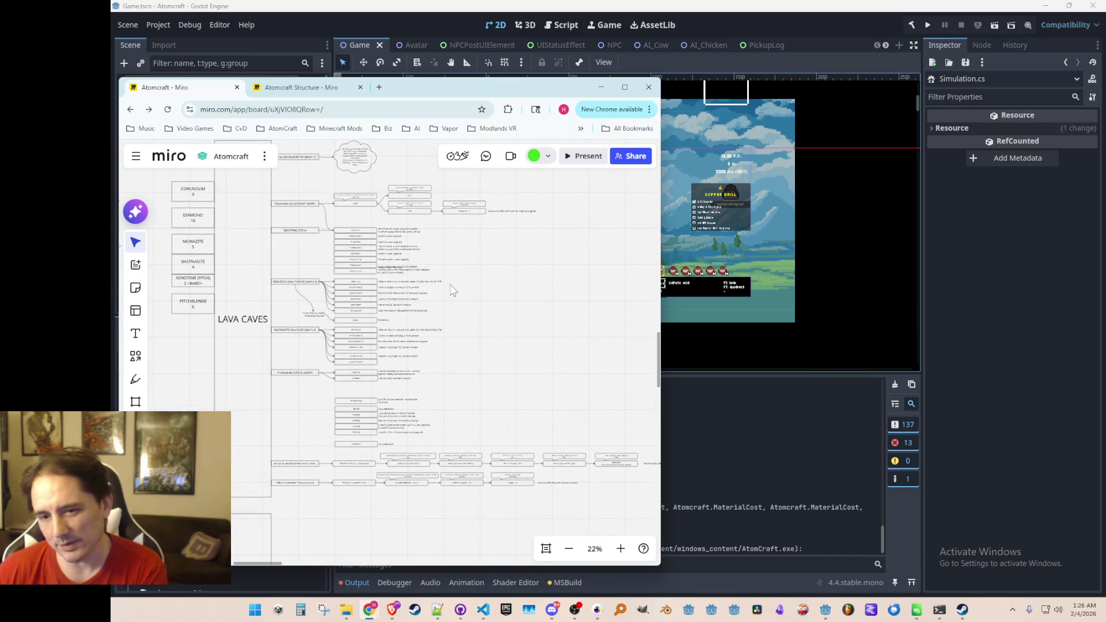
{"action": "scroll", "coordinate": [536, 285], "scroll_direction": "left", "scroll_amount": 1}
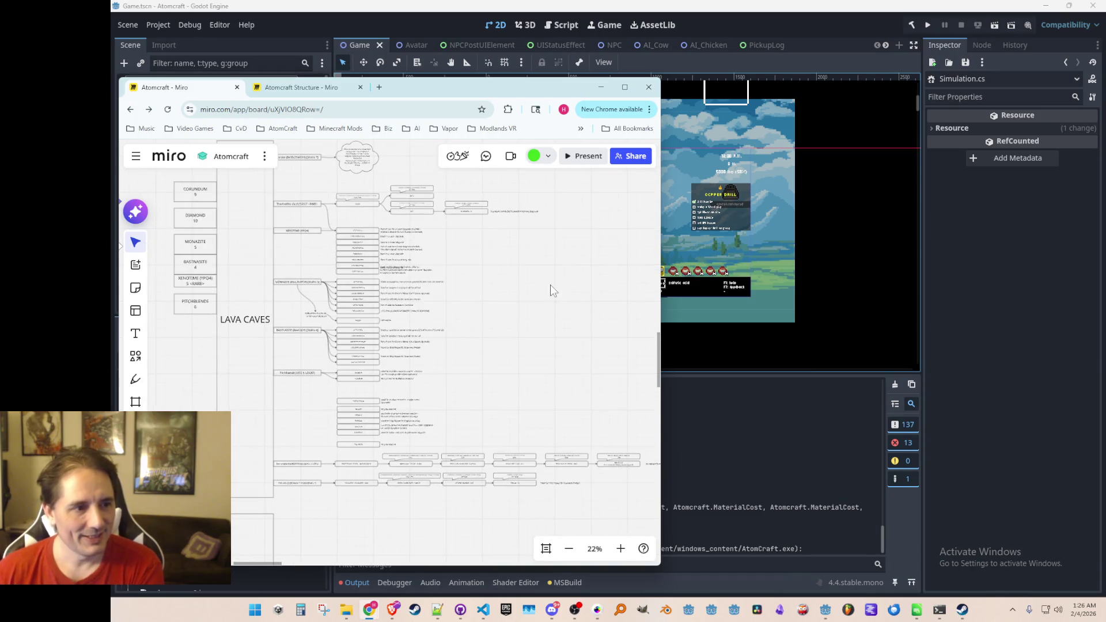
{"action": "scroll", "coordinate": [498, 330], "scroll_direction": "up", "scroll_amount": 5}
{"action": "scroll", "coordinate": [499, 329], "scroll_direction": "down", "scroll_amount": 2}
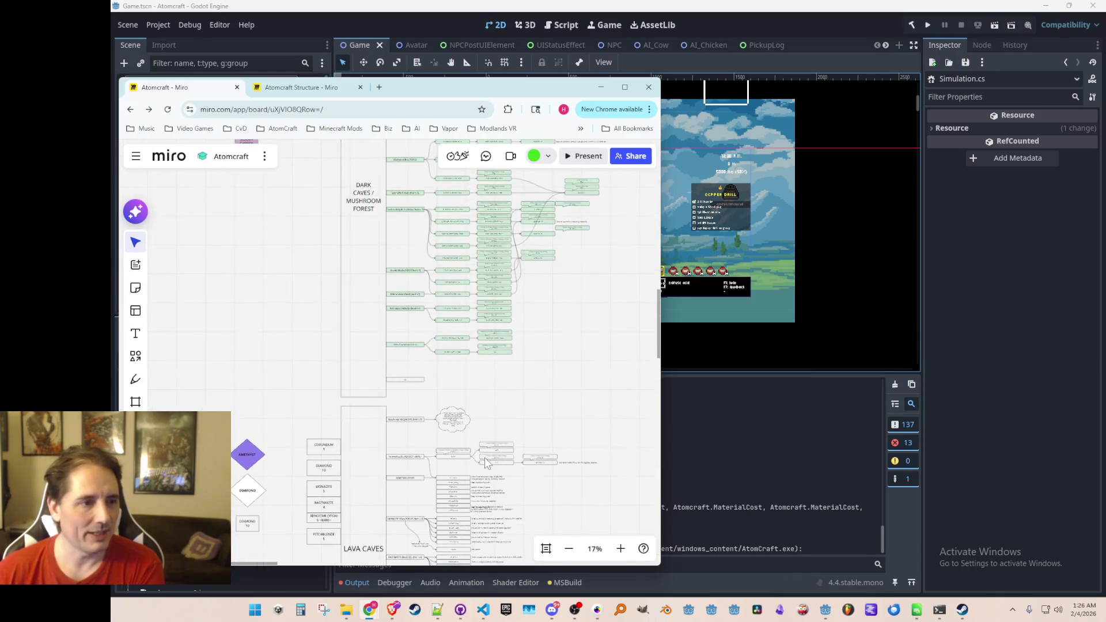
{"action": "scroll", "coordinate": [482, 321], "scroll_direction": "up", "scroll_amount": 5}
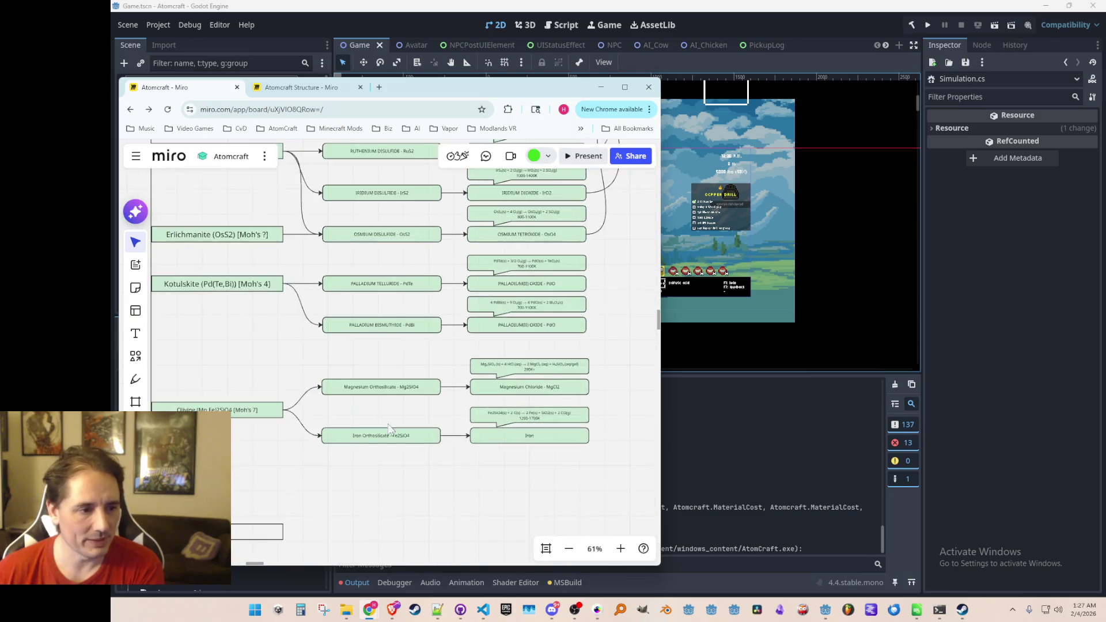
{"action": "scroll", "coordinate": [371, 385], "scroll_direction": "down", "scroll_amount": 5}
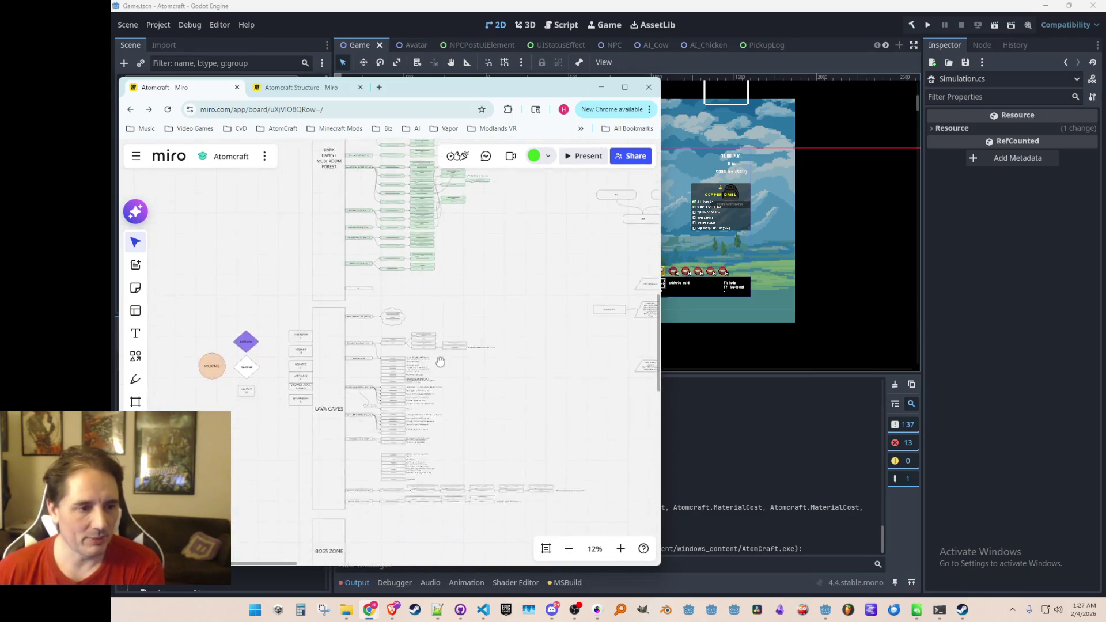
{"action": "scroll", "coordinate": [375, 427], "scroll_direction": "up", "scroll_amount": 8}
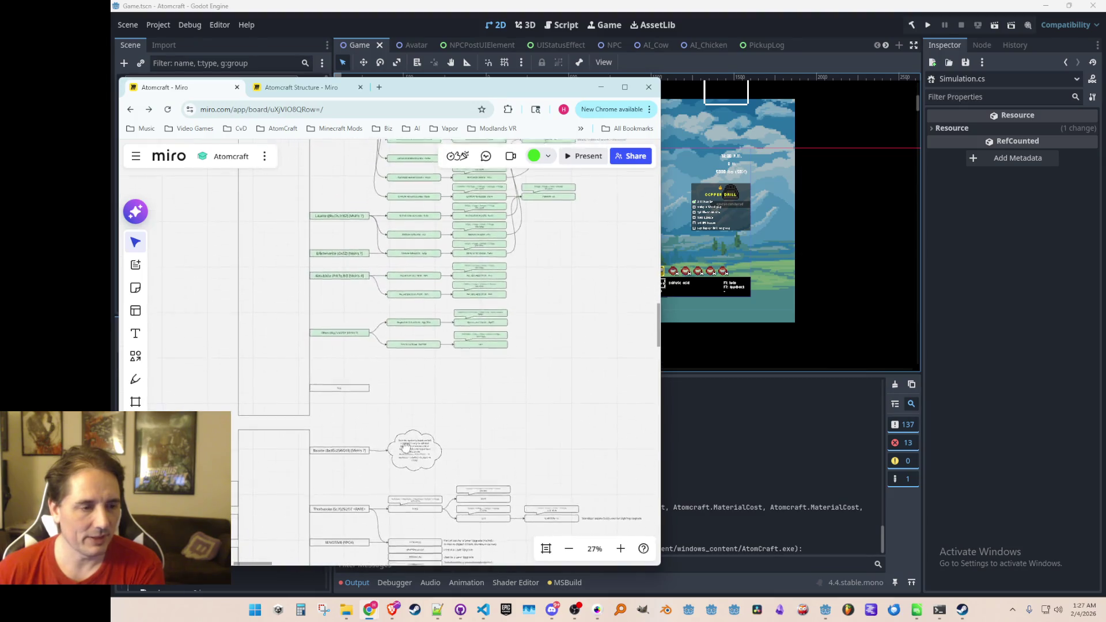
Select and deselect the OIL box and a box at the bottom of the tree
{"action": "left_click", "coordinate": [315, 368]}
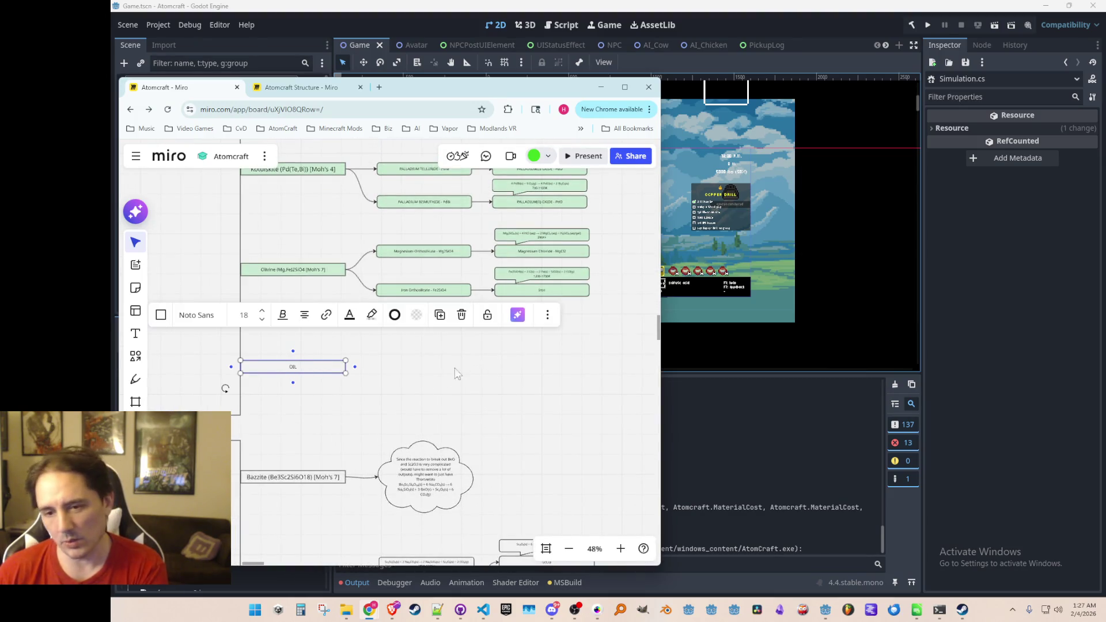
{"action": "left_click", "coordinate": [428, 369]}
{"action": "scroll", "coordinate": [428, 364], "scroll_direction": "down", "scroll_amount": 5}
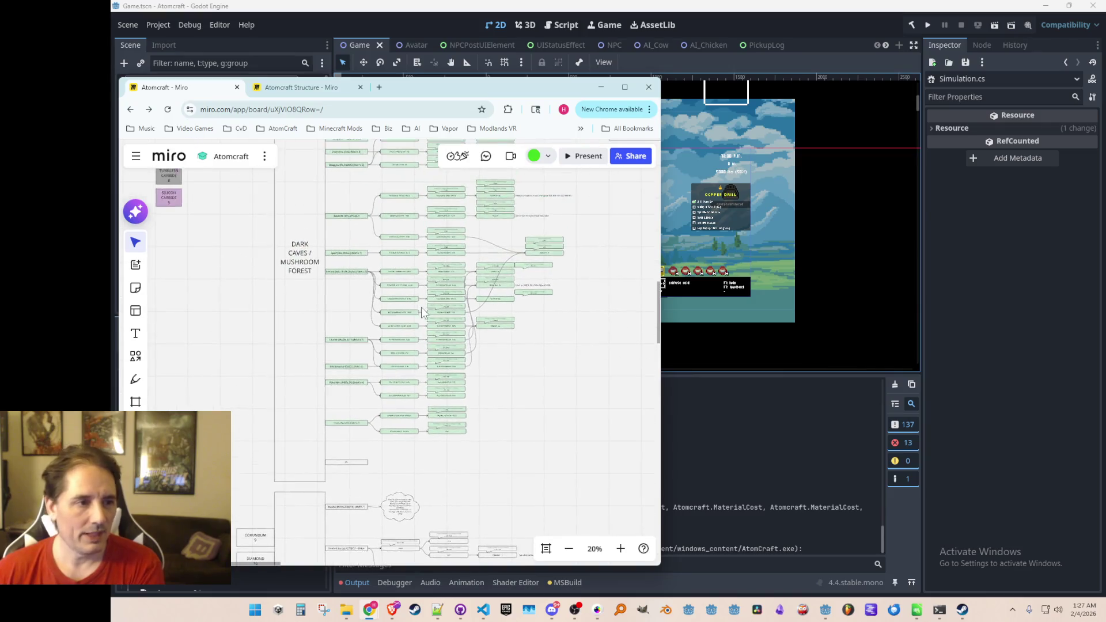
{"action": "scroll", "coordinate": [388, 242], "scroll_direction": "down", "scroll_amount": 1}
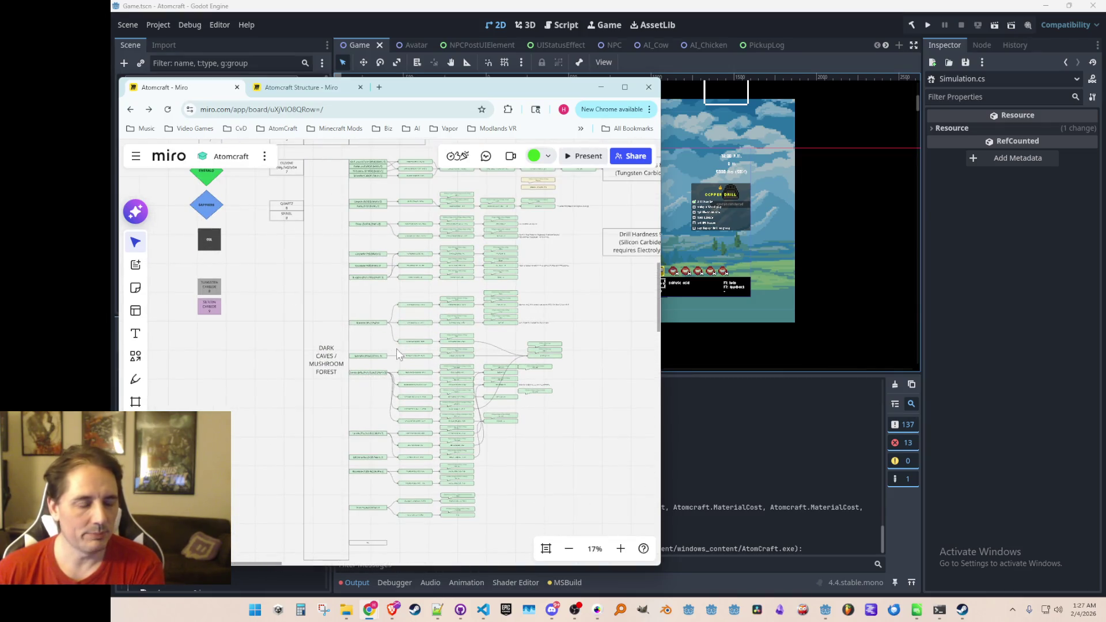
{"action": "scroll", "coordinate": [249, 440], "scroll_direction": "down", "scroll_amount": 1}
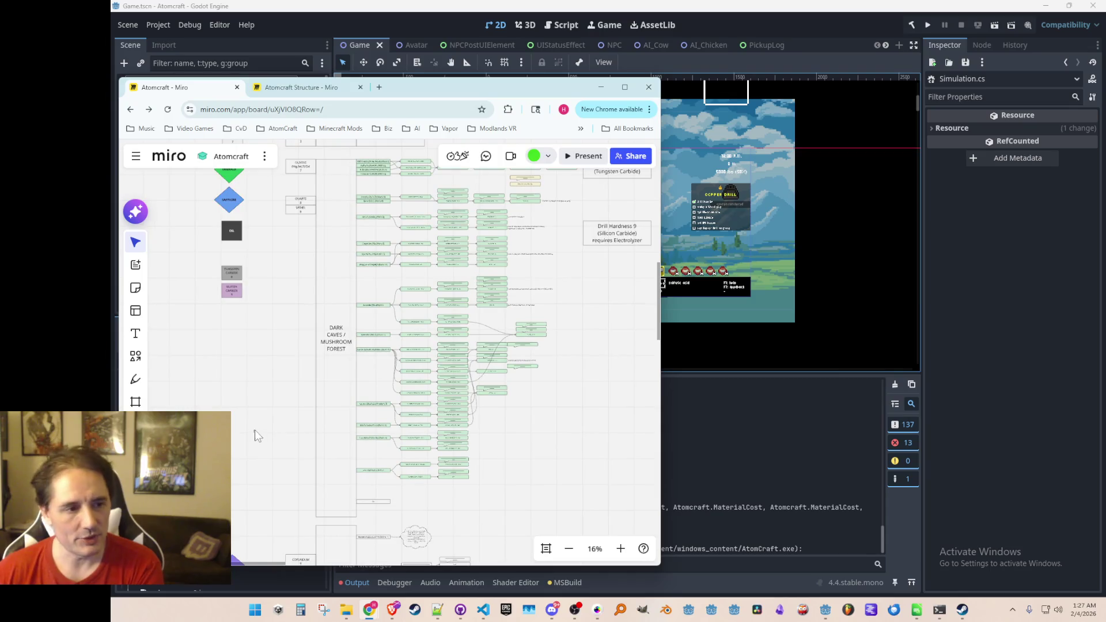
{"action": "scroll", "coordinate": [231, 400], "scroll_direction": "up", "scroll_amount": 1}
{"action": "left_click", "coordinate": [375, 518]}
{"action": "left_click", "coordinate": [236, 373]}
{"action": "scroll", "coordinate": [426, 403], "scroll_direction": "down", "scroll_amount": 2}
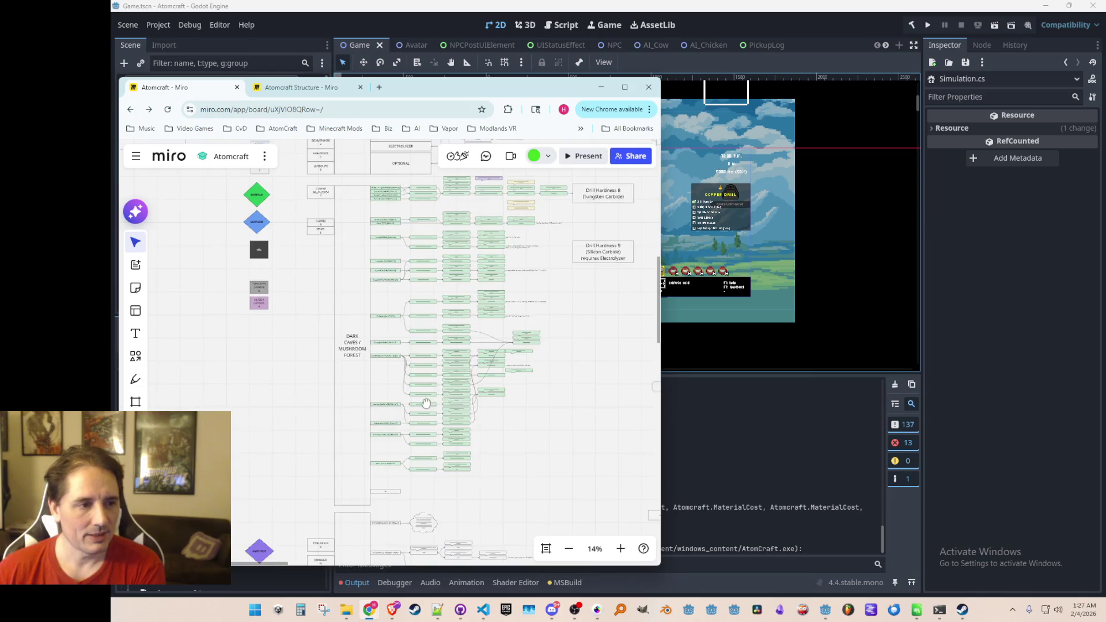
{"action": "scroll", "coordinate": [246, 350], "scroll_direction": "up", "scroll_amount": 2}
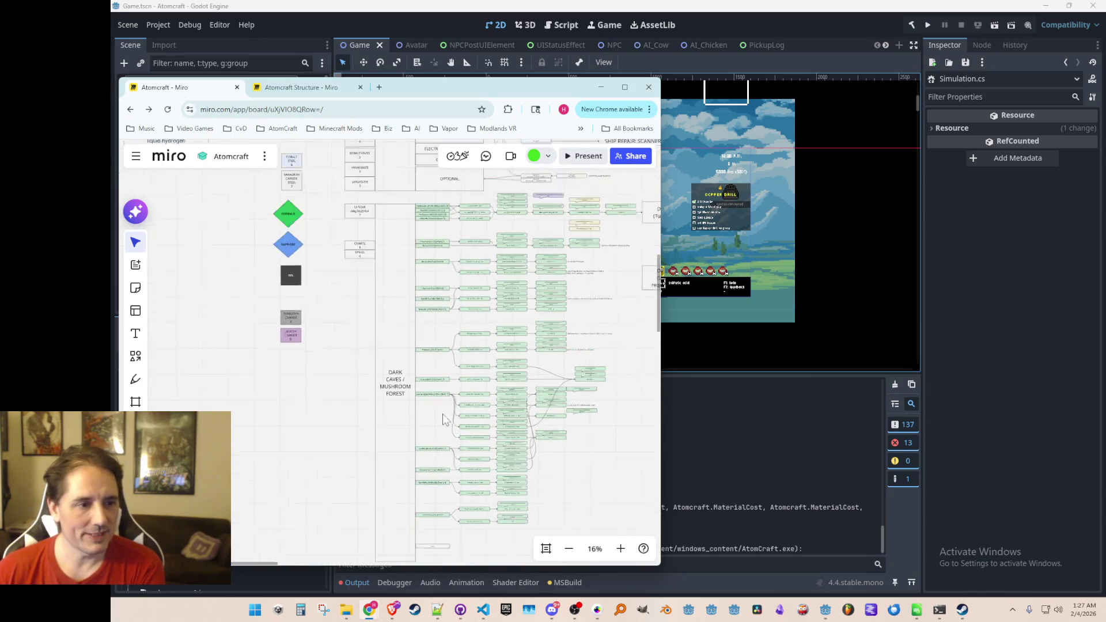
{"action": "scroll", "coordinate": [395, 452], "scroll_direction": "down", "scroll_amount": 1}
Pan toward Lava Caves, briefly select its items, and zoom onto the Dark Caves / Mushroom Forest area
{"action": "left_click_drag", "start_coordinate": [395, 452], "coordinate": [340, 337]}
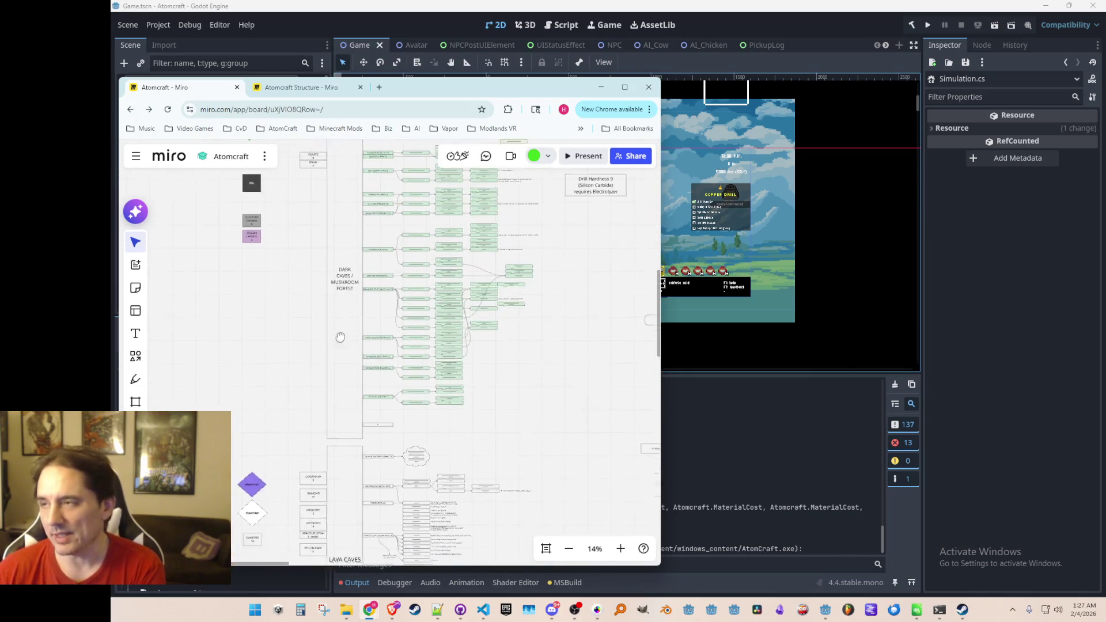
{"action": "scroll", "coordinate": [355, 361], "scroll_direction": "down", "scroll_amount": 5}
{"action": "scroll", "coordinate": [408, 387], "scroll_direction": "up", "scroll_amount": 3}
{"action": "scroll", "coordinate": [318, 383], "scroll_direction": "down", "scroll_amount": 1}
{"action": "mouse_move", "coordinate": [536, 244]}
{"action": "left_mouse_down"}
{"action": "mouse_move", "coordinate": [296, 470]}
{"action": "mouse_move", "coordinate": [248, 479]}
{"action": "left_mouse_up"}
{"action": "left_click", "coordinate": [277, 403]}
{"action": "scroll", "coordinate": [345, 330], "scroll_direction": "down", "scroll_amount": 2}
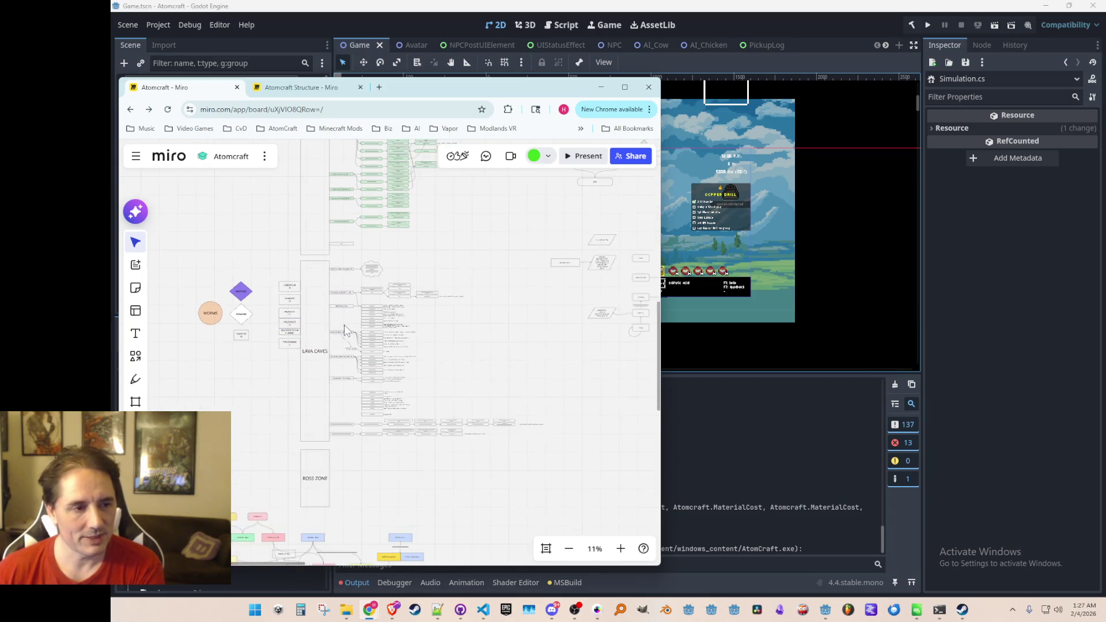
{"action": "scroll", "coordinate": [346, 330], "scroll_direction": "up", "scroll_amount": 3}
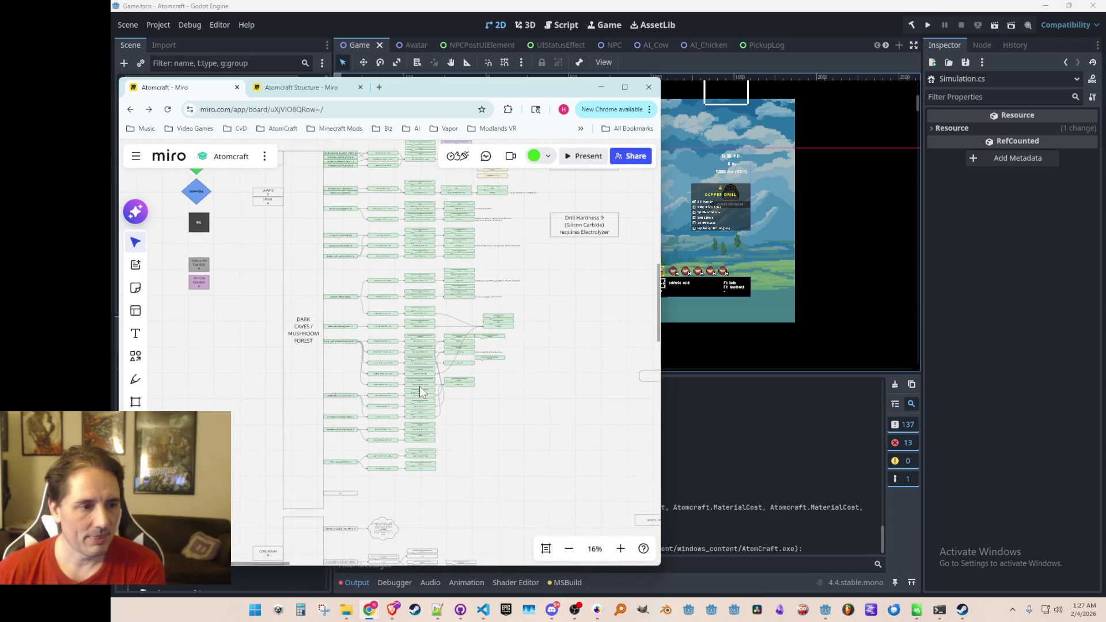
{"action": "scroll", "coordinate": [420, 392], "scroll_direction": "down", "scroll_amount": 3}
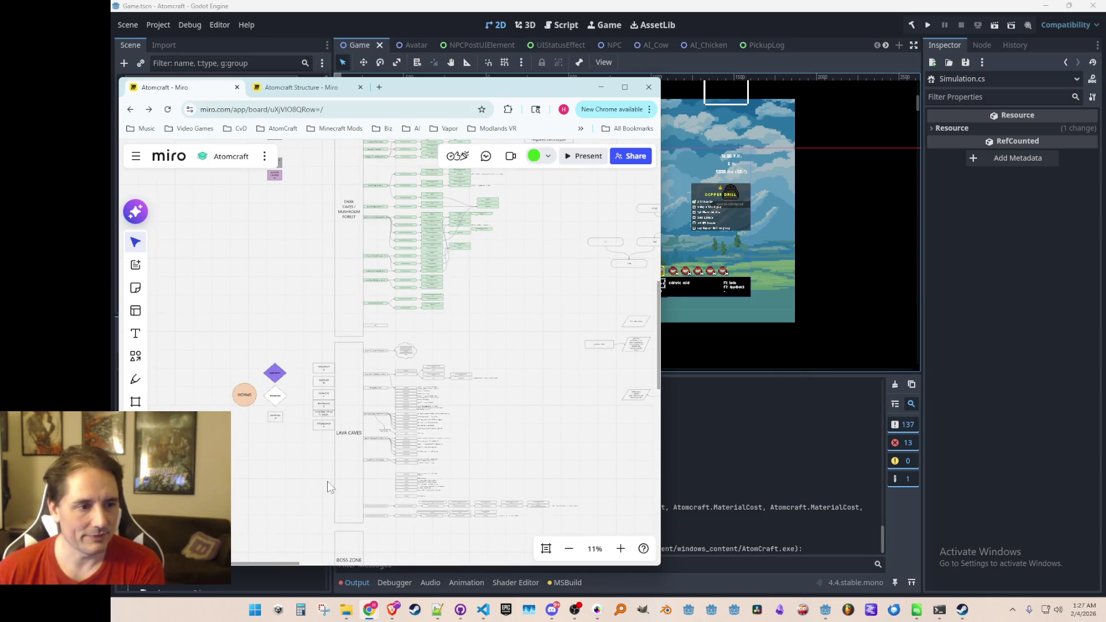
{"action": "scroll", "coordinate": [334, 455], "scroll_direction": "up", "scroll_amount": 4}
{"action": "scroll", "coordinate": [357, 467], "scroll_direction": "down", "scroll_amount": 5}
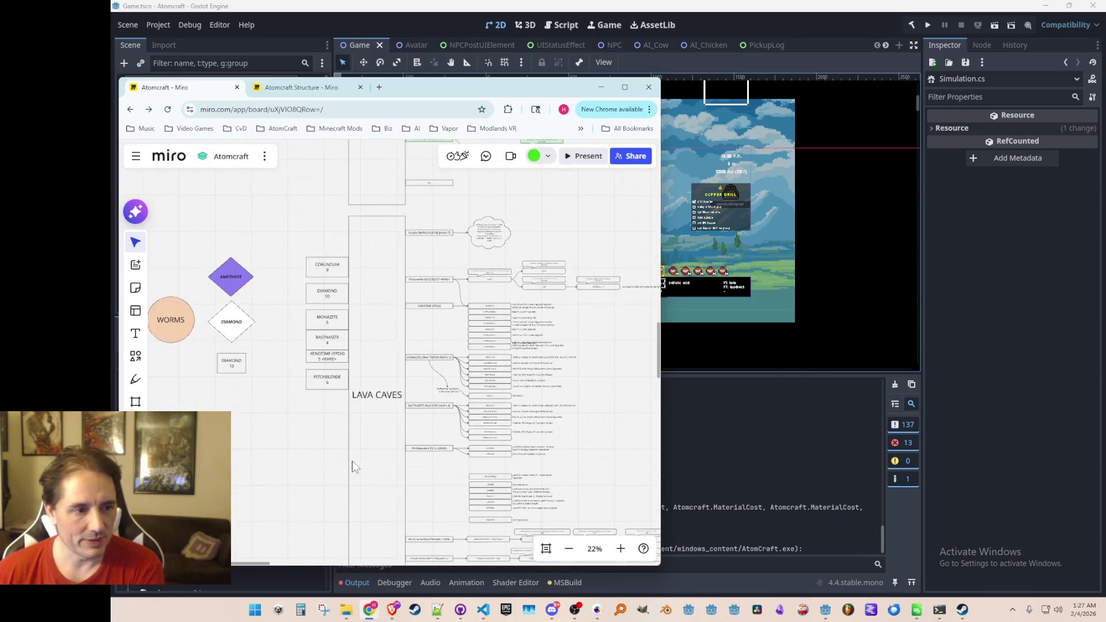
{"action": "scroll", "coordinate": [414, 264], "scroll_direction": "up", "scroll_amount": 5}
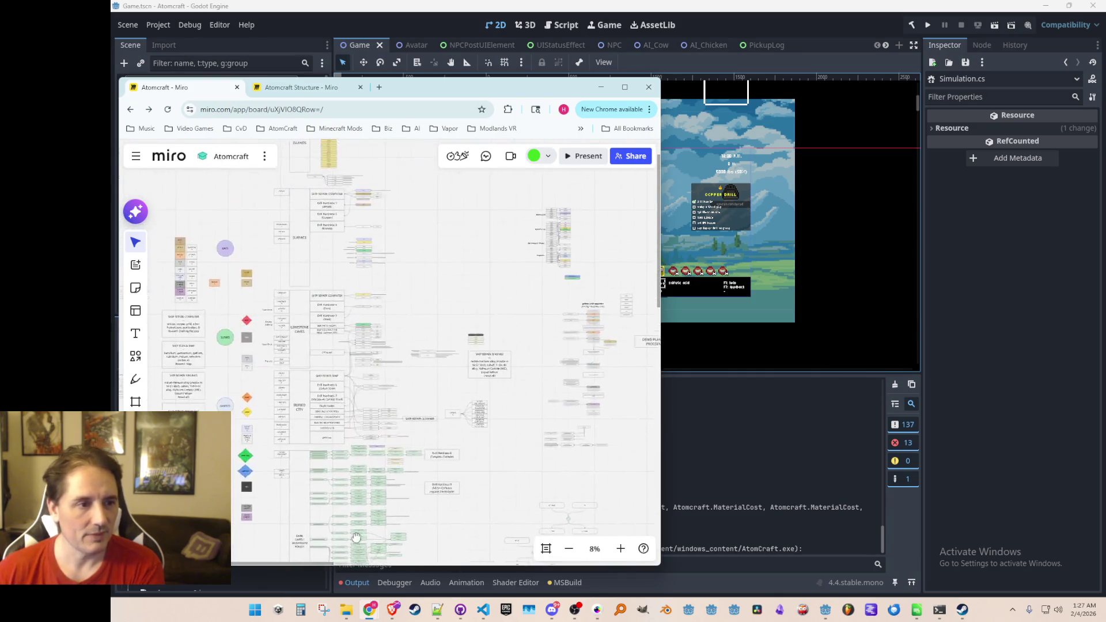
{"action": "scroll", "coordinate": [373, 368], "scroll_direction": "up", "scroll_amount": 1}
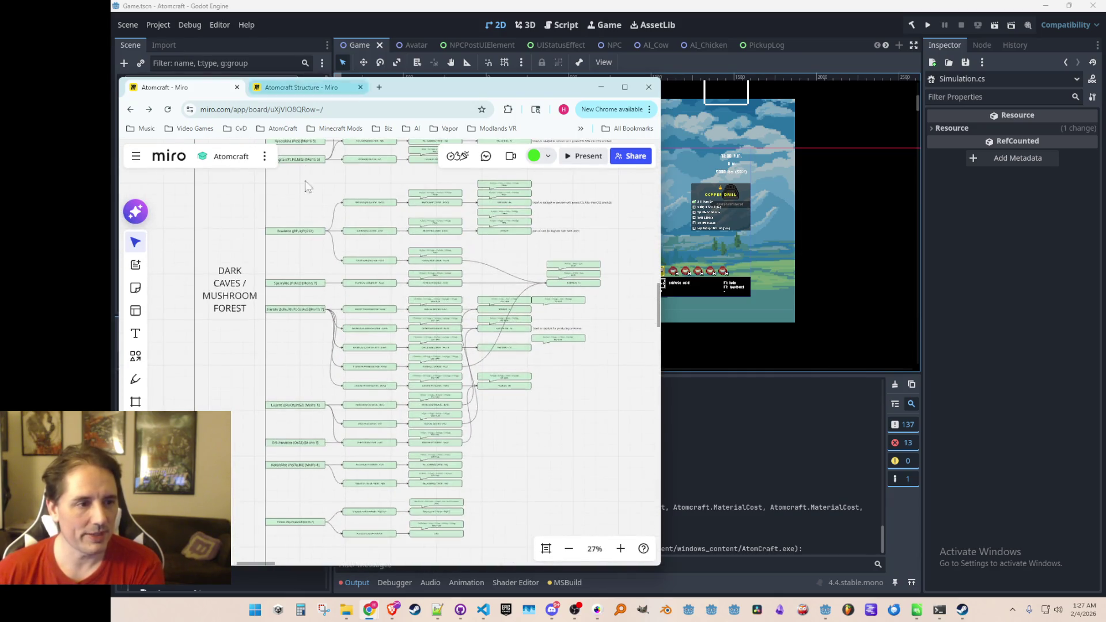
Zoom out and pan the cave map to the Drill Hardness 8 and 9 notes, then return to Godot
{"action": "scroll", "coordinate": [502, 438], "scroll_direction": "down", "scroll_amount": 2}
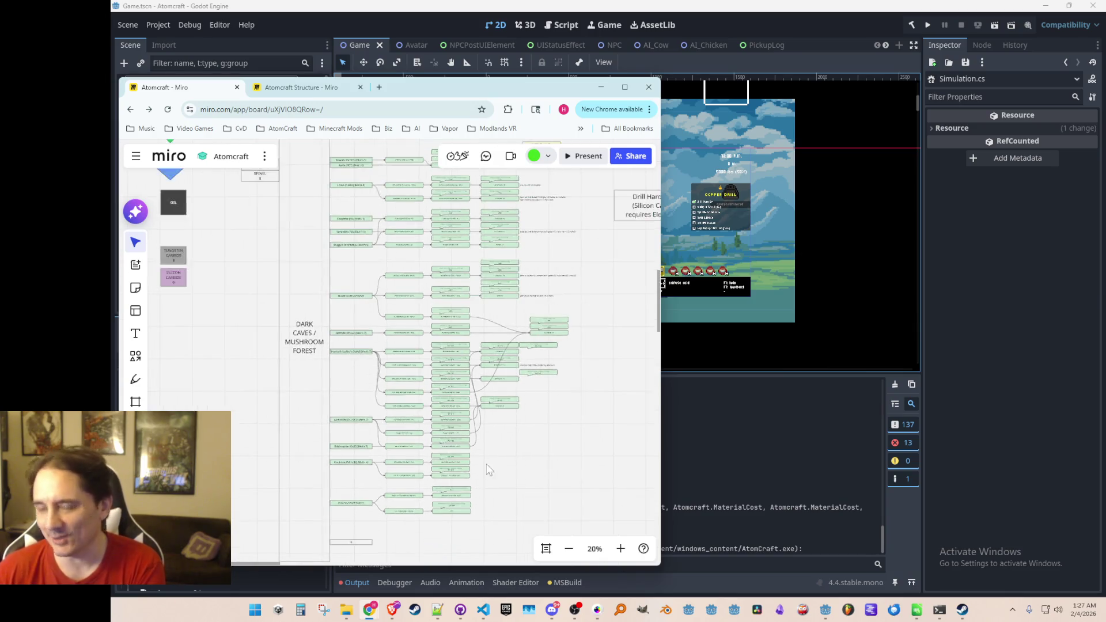
{"action": "scroll", "coordinate": [473, 374], "scroll_direction": "down", "scroll_amount": 1}
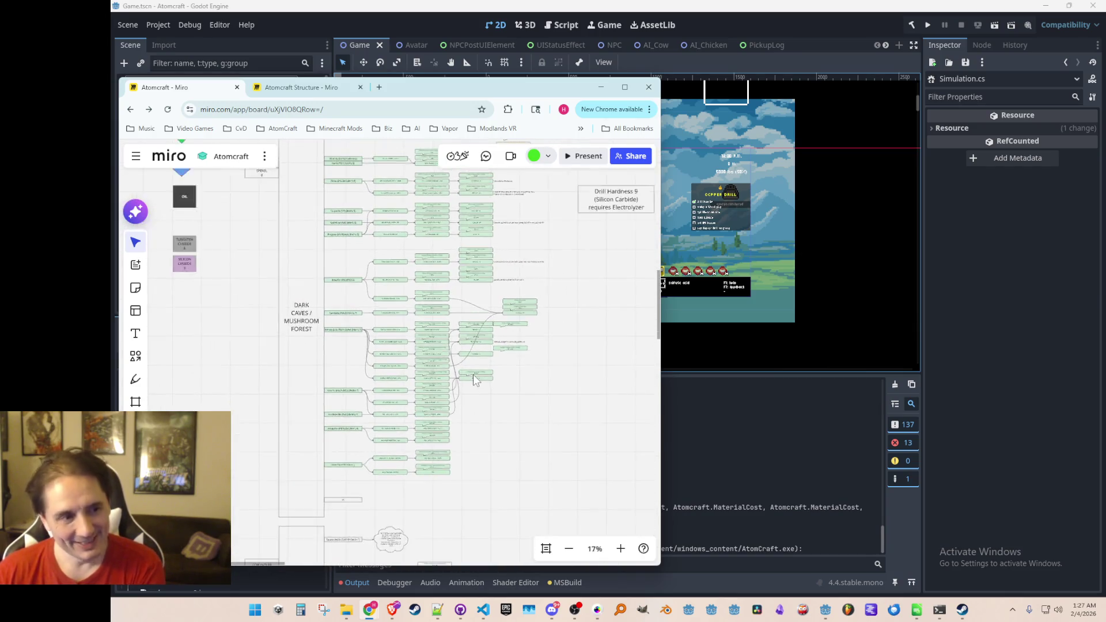
{"action": "left_click_drag", "start_coordinate": [490, 416], "coordinate": [477, 419]}
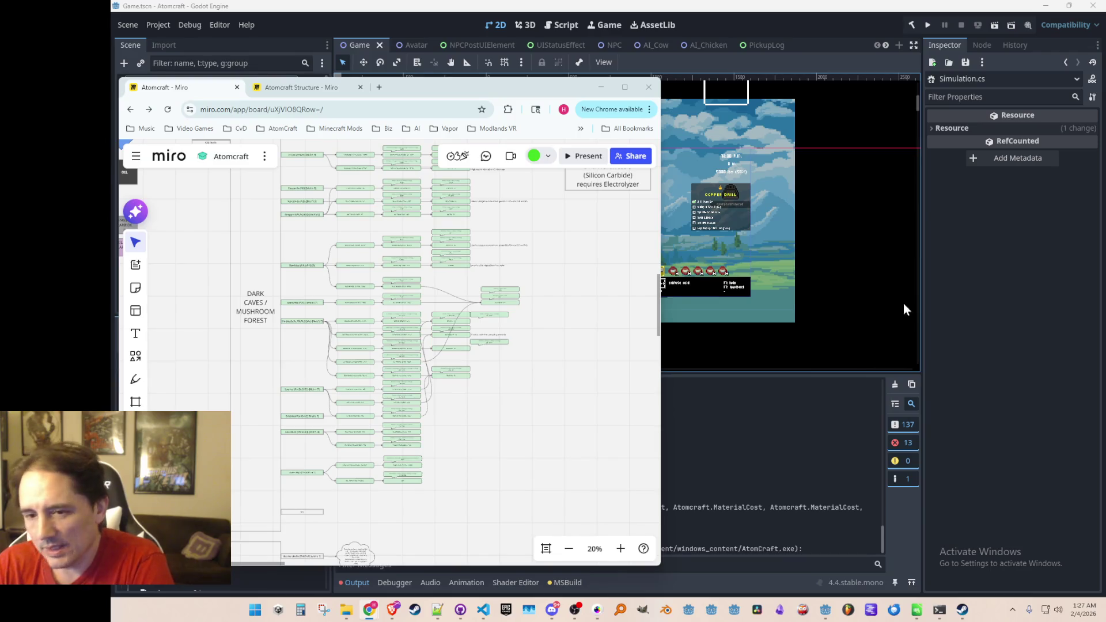
{"action": "scroll", "coordinate": [527, 362], "scroll_direction": "down", "scroll_amount": 3}
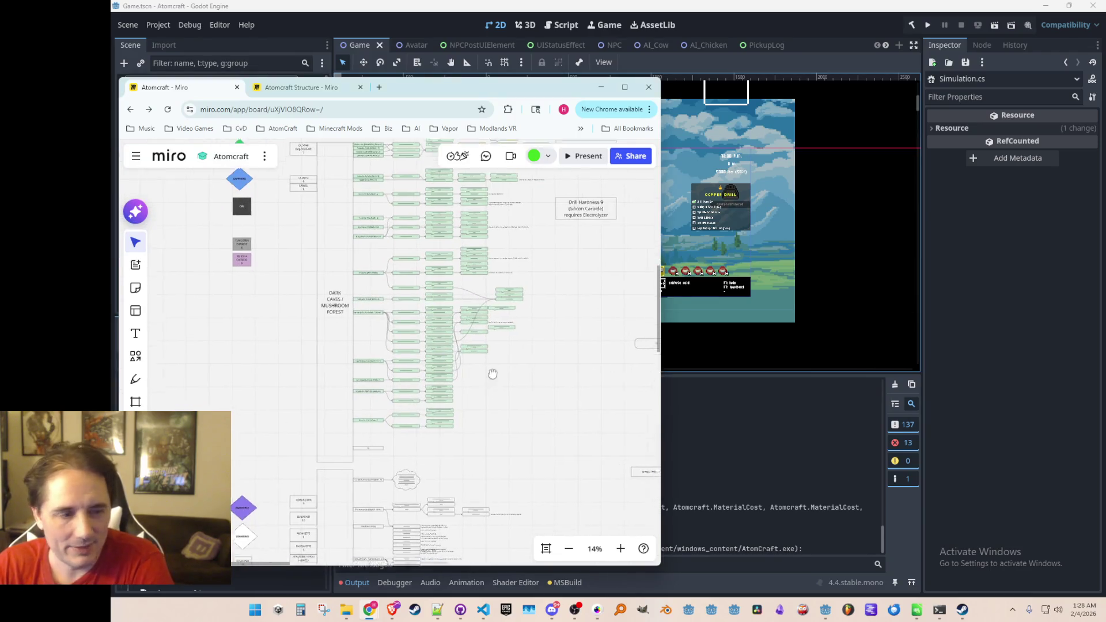
{"action": "scroll", "coordinate": [493, 374], "scroll_direction": "down", "scroll_amount": 2}
{"action": "left_click_drag", "start_coordinate": [521, 354], "coordinate": [465, 381]}
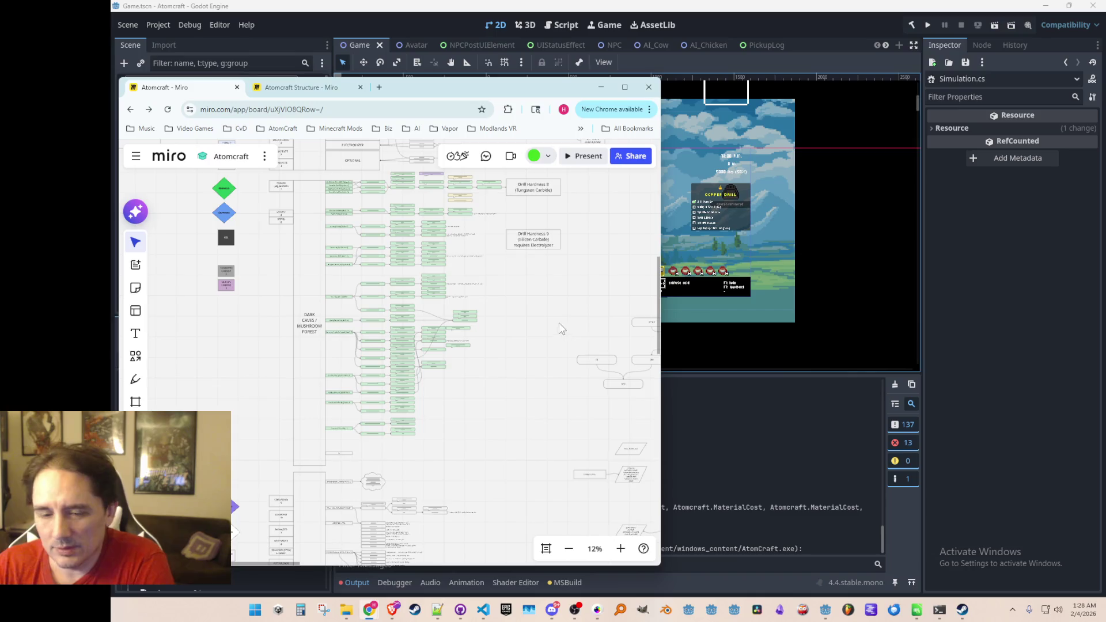
{"action": "scroll", "coordinate": [562, 328], "scroll_direction": "up", "scroll_amount": 1}
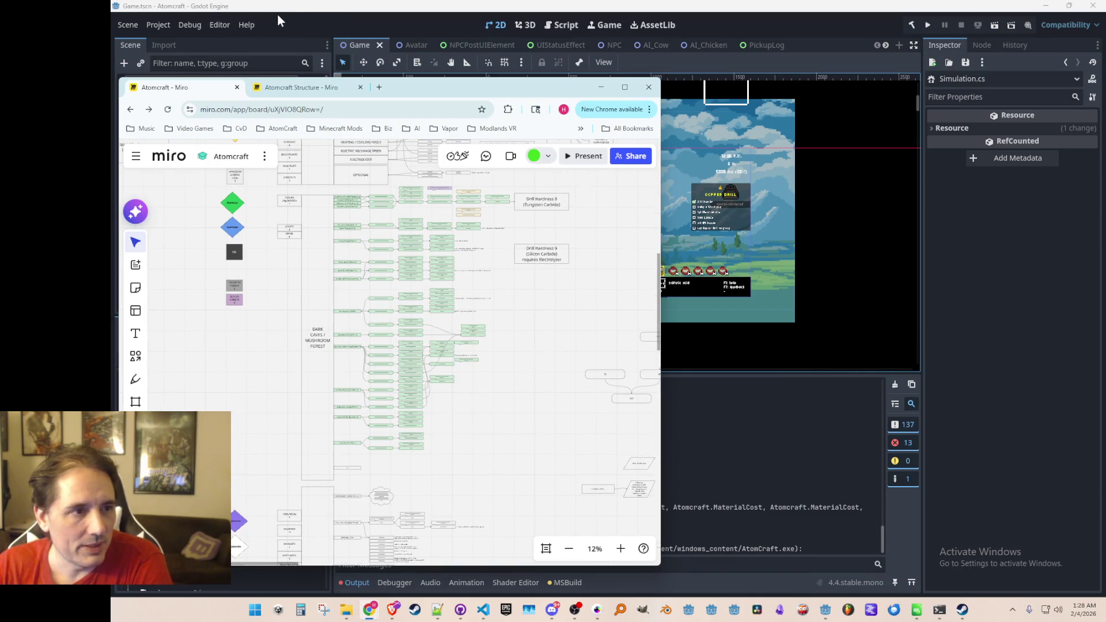
{"action": "left_click", "coordinate": [277, 13]}
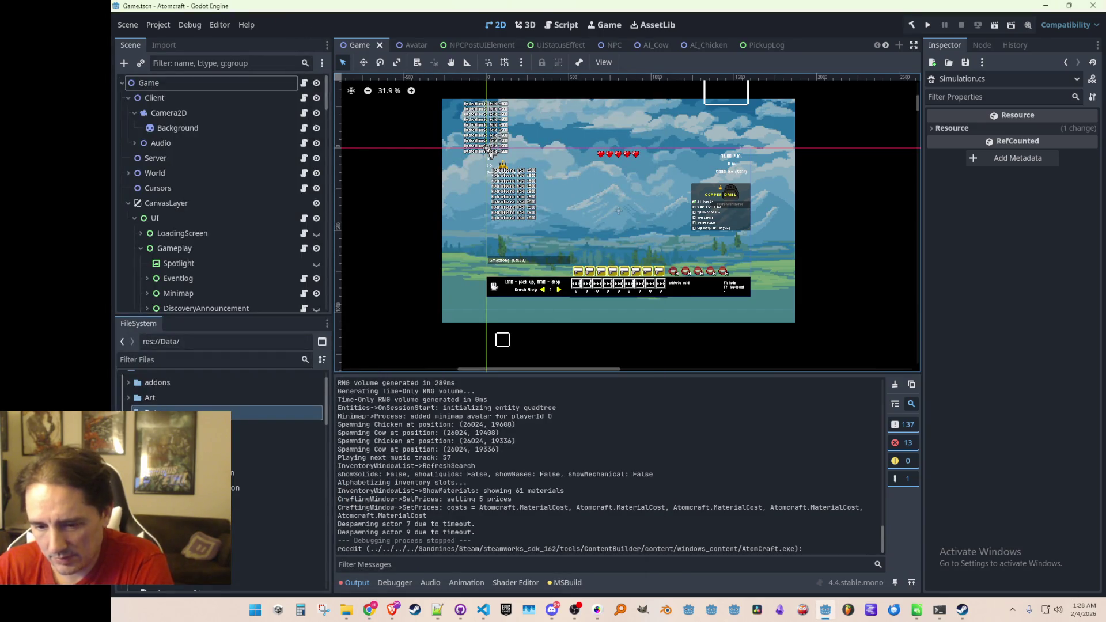
{"action": "key", "text": "alt+Tab"}
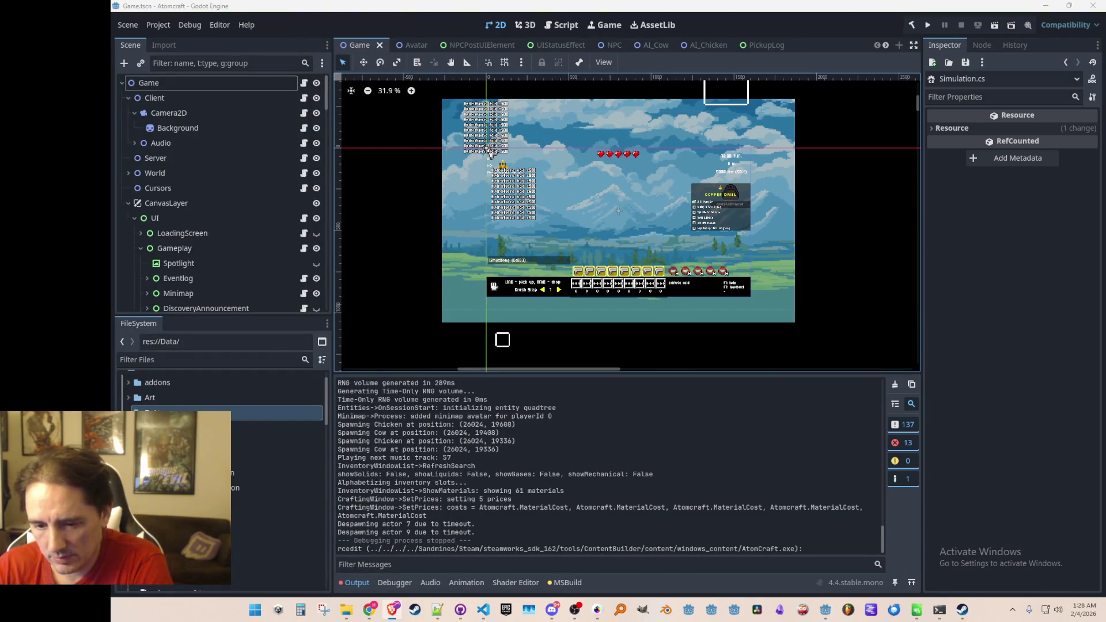
{"action": "key", "text": "alt+Tab"}
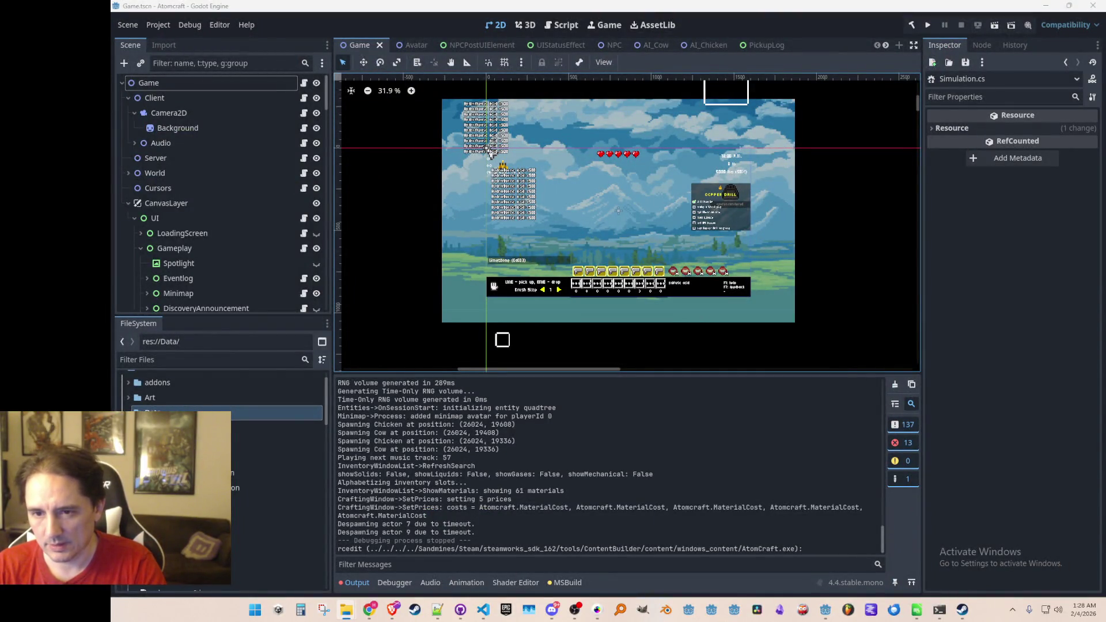
{"action": "key", "text": "F5"}
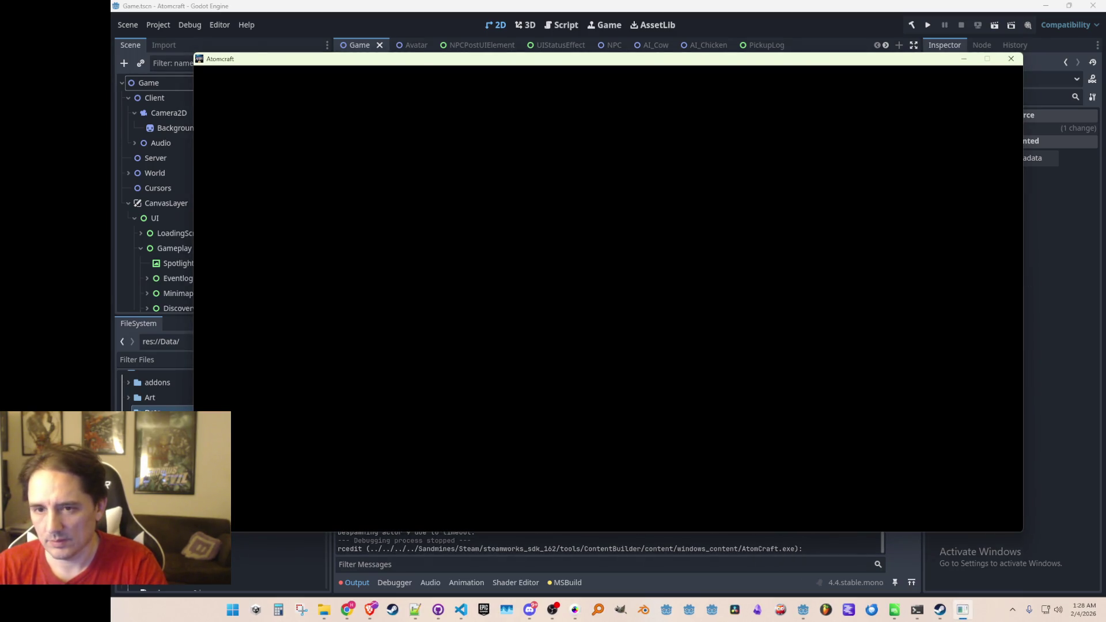
{"action": "left_click", "coordinate": [592, 296]}
{"action": "scroll", "coordinate": [592, 301], "scroll_direction": "down", "scroll_amount": 2}
{"action": "left_click", "coordinate": [565, 350]}
{"action": "left_click", "coordinate": [593, 295]}
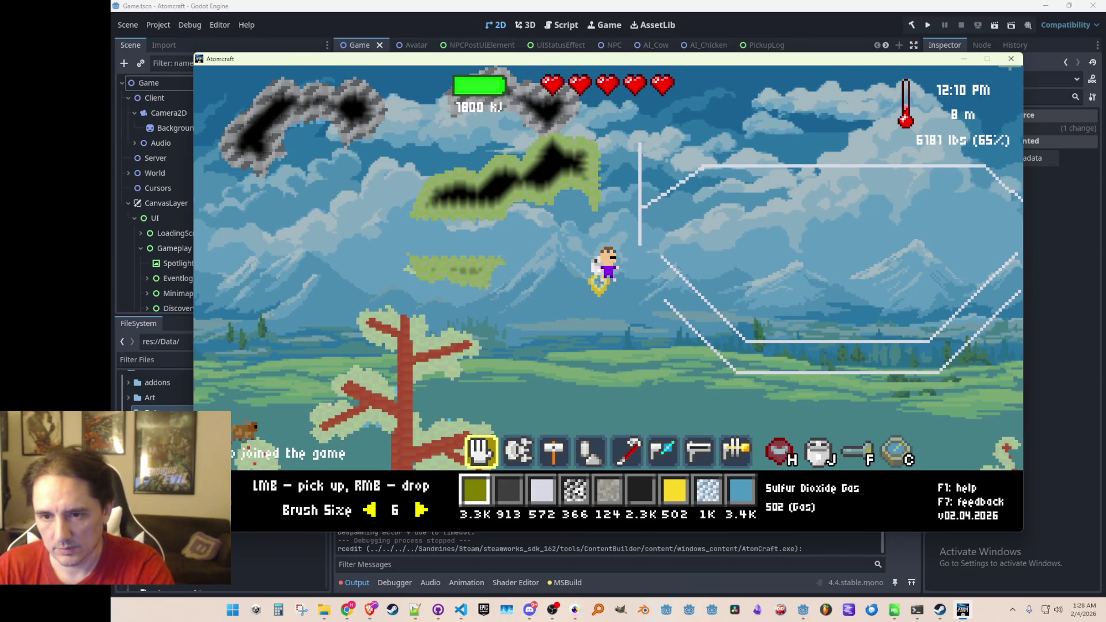
{"action": "key", "text": "alt+F4"}
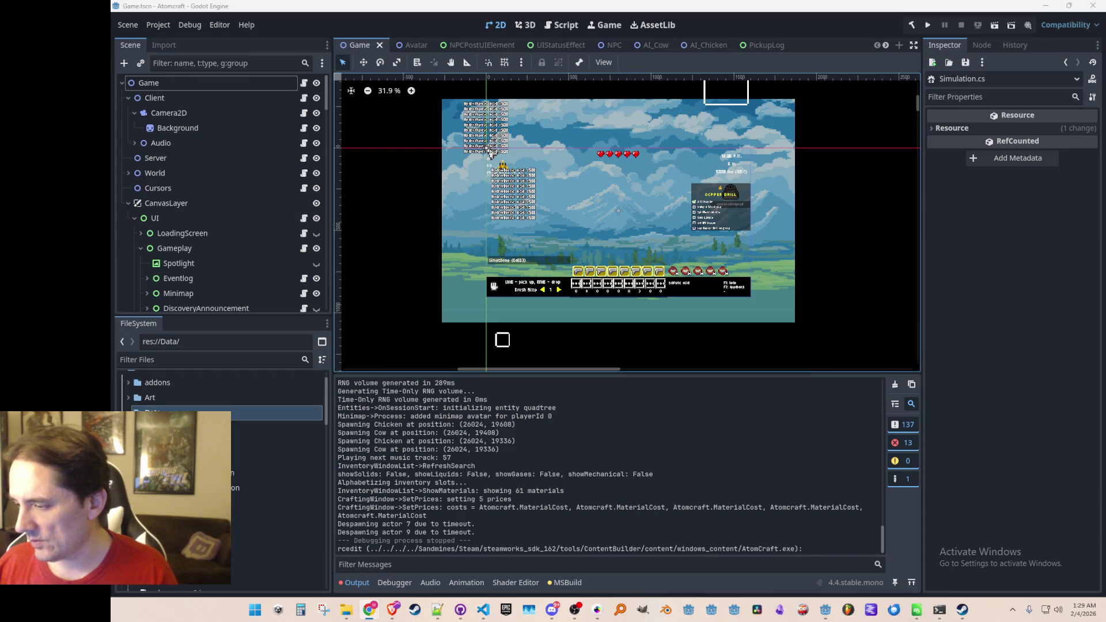
Switch the project renderer to Forward+ and save-and-restart the editor
{"action": "left_click_drag", "start_coordinate": [755, 190], "coordinate": [744, 202]}
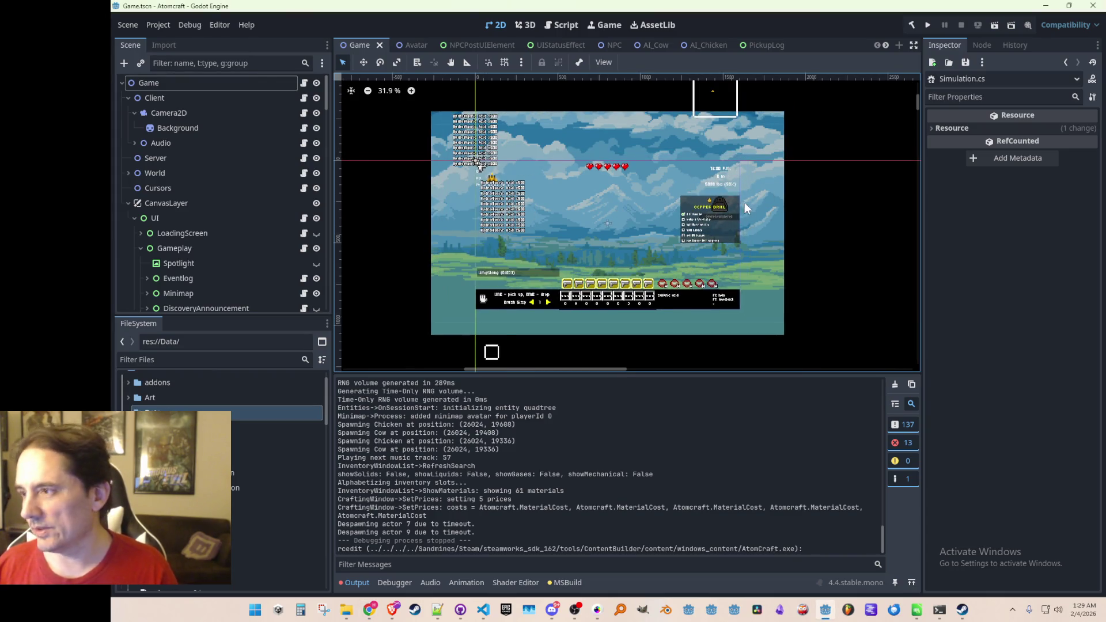
{"action": "scroll", "coordinate": [745, 202], "scroll_direction": "down", "scroll_amount": 1}
{"action": "left_click", "coordinate": [1052, 27]}
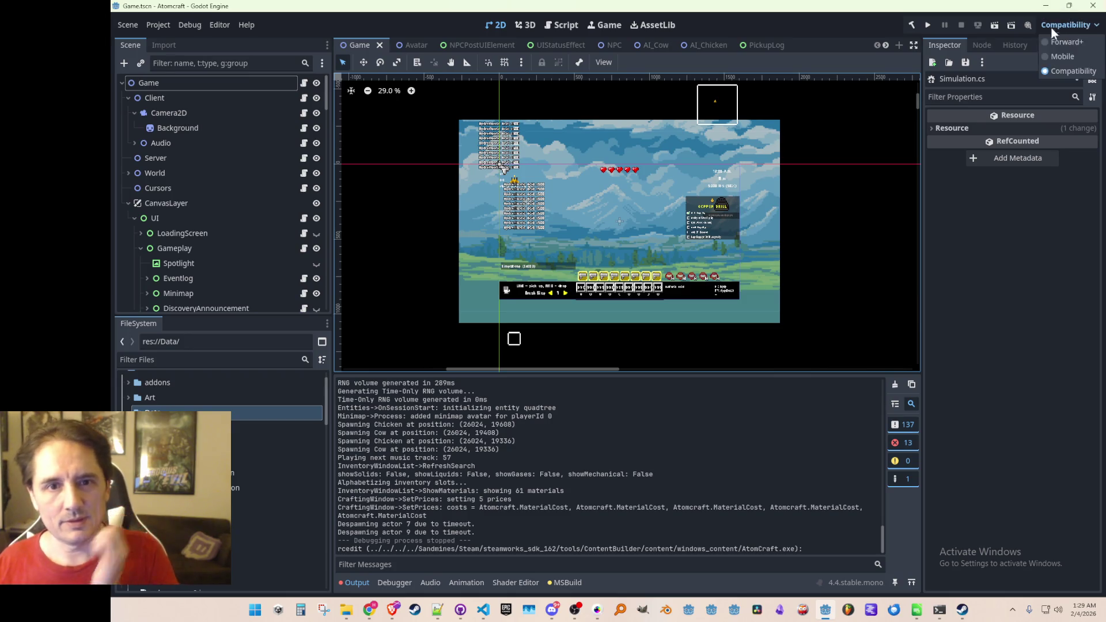
{"action": "left_click", "coordinate": [1056, 44]}
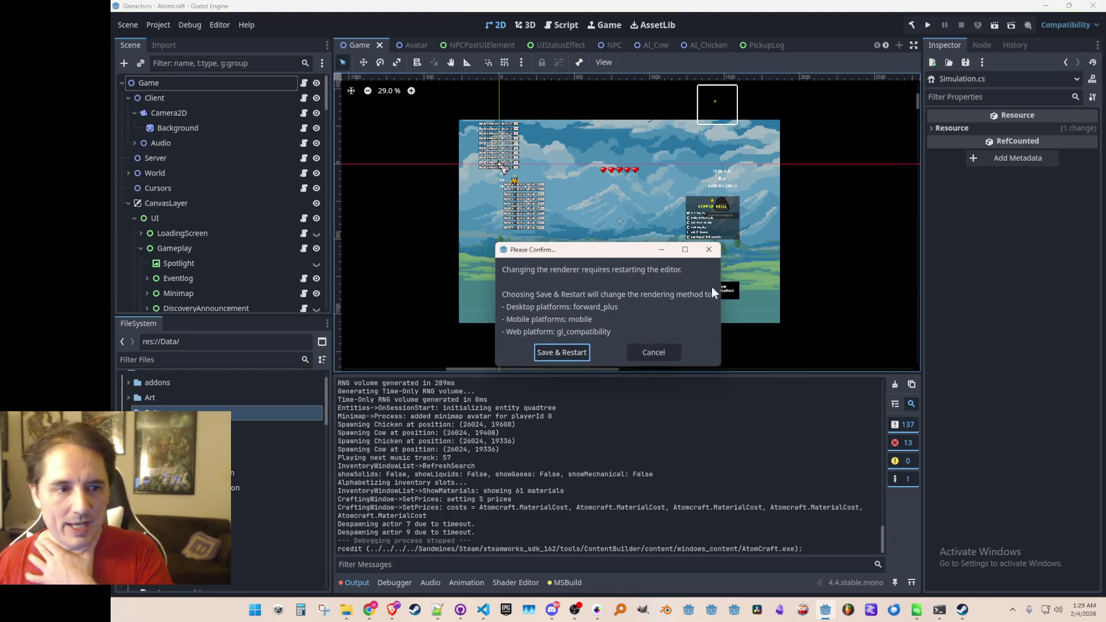
{"action": "left_click", "coordinate": [577, 354]}
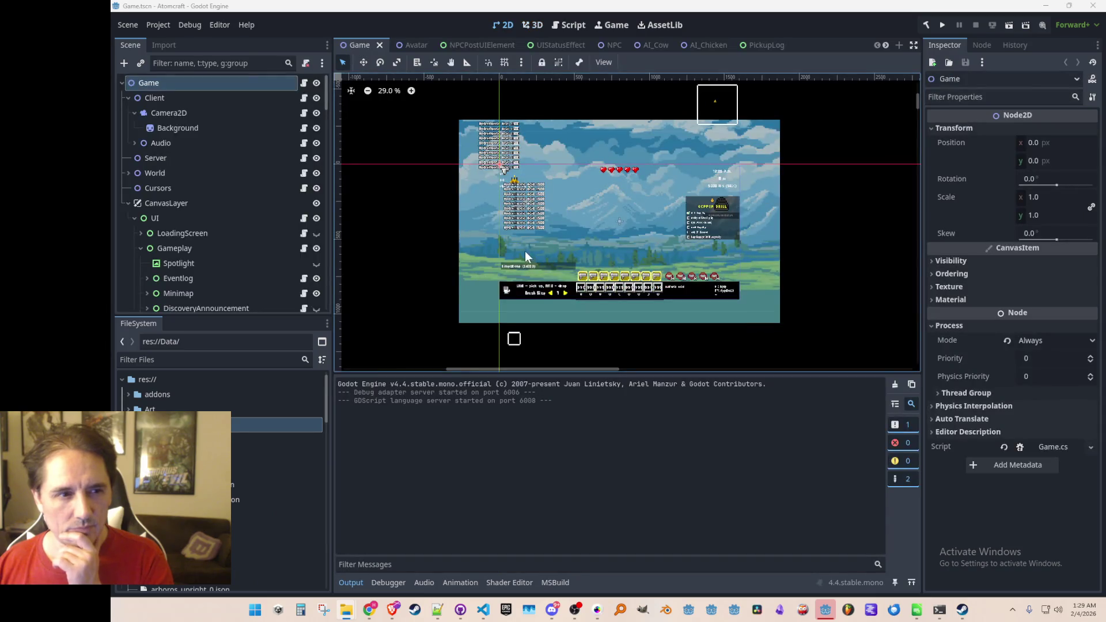
Export the Windows Desktop preset as AtomCraft.exe into windows_content, replacing the previous build
{"action": "scroll", "coordinate": [576, 222], "scroll_direction": "down", "scroll_amount": 1}
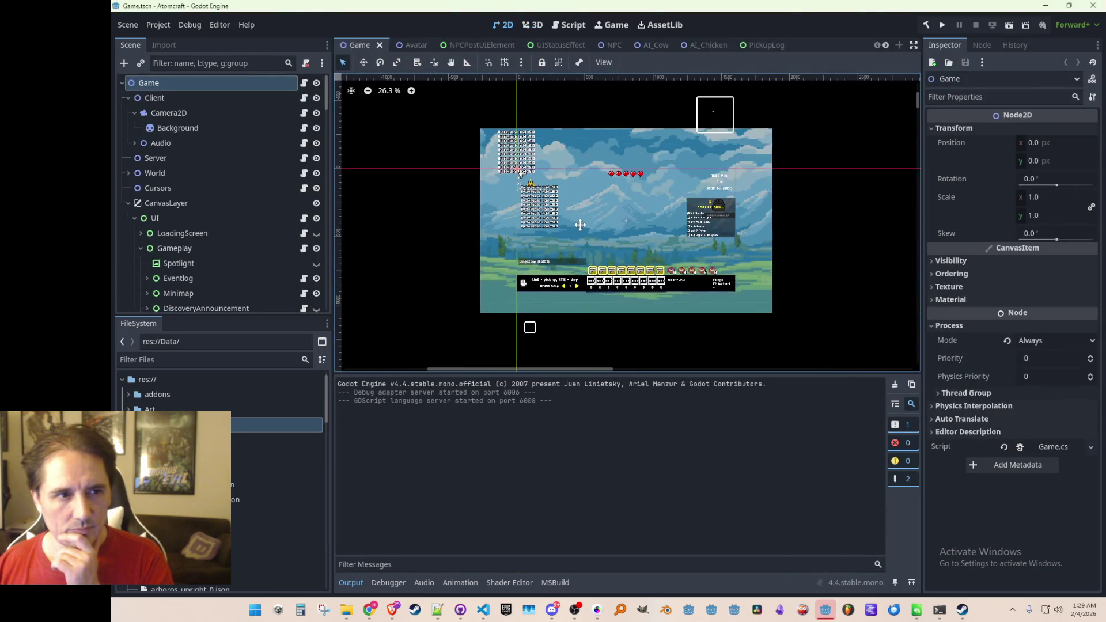
{"action": "left_click", "coordinate": [129, 25]}
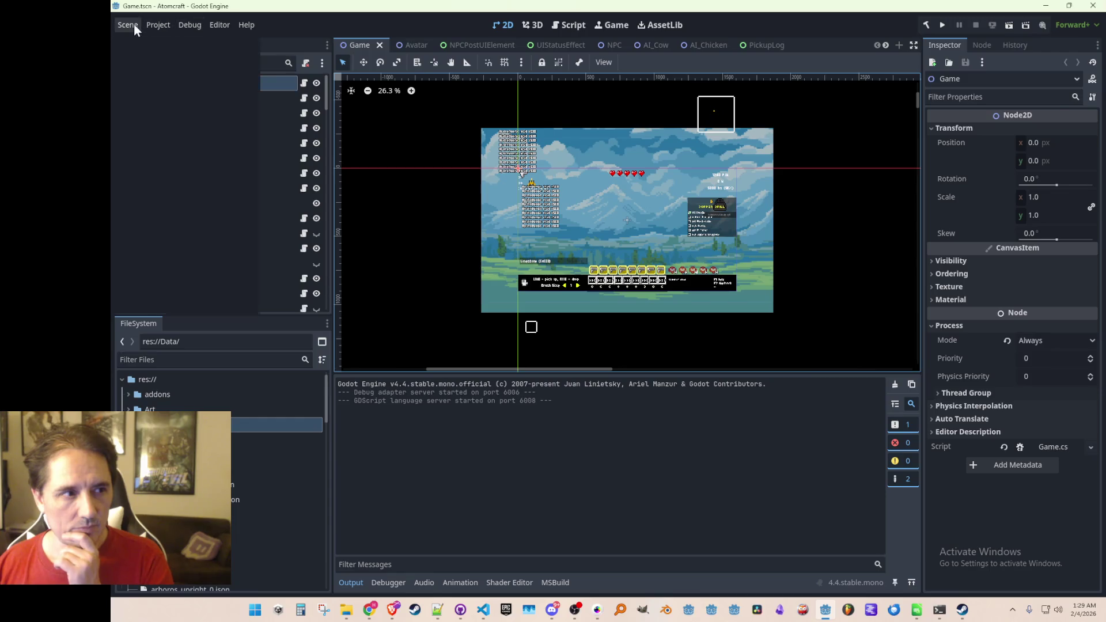
{"action": "left_click", "coordinate": [127, 22]}
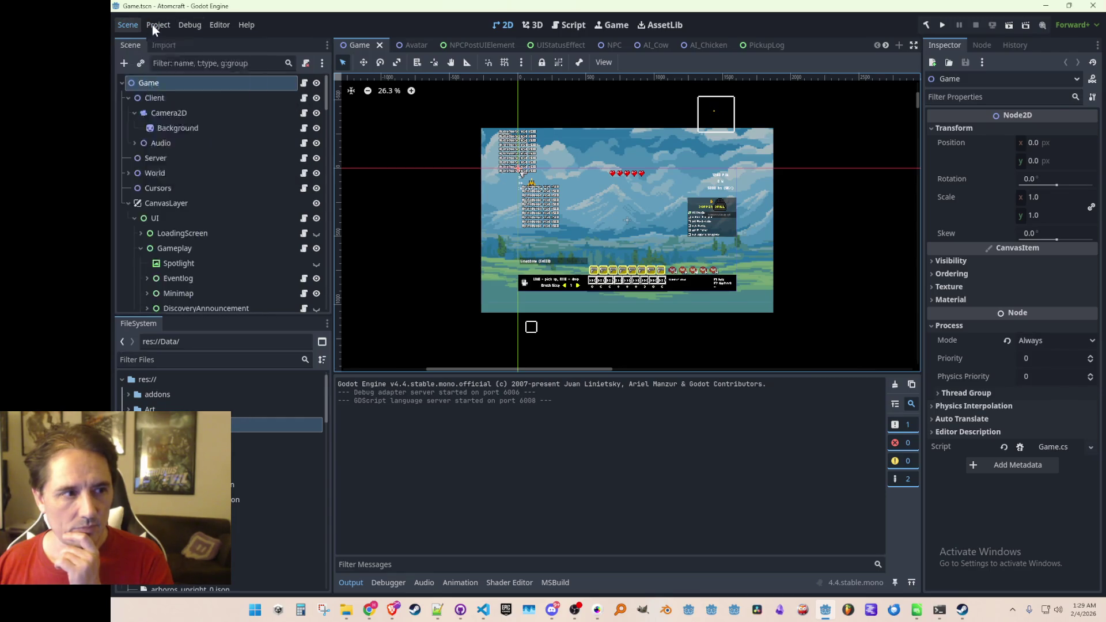
{"action": "left_click", "coordinate": [158, 25]}
{"action": "left_click", "coordinate": [164, 78]}
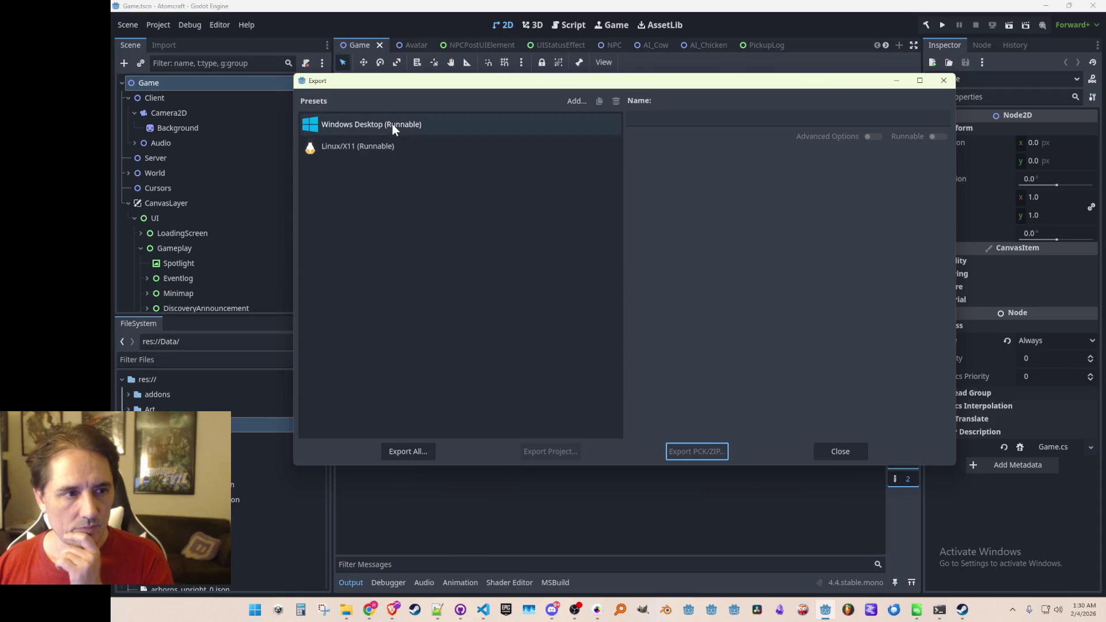
{"action": "left_click", "coordinate": [392, 123]}
{"action": "left_click", "coordinate": [545, 453]}
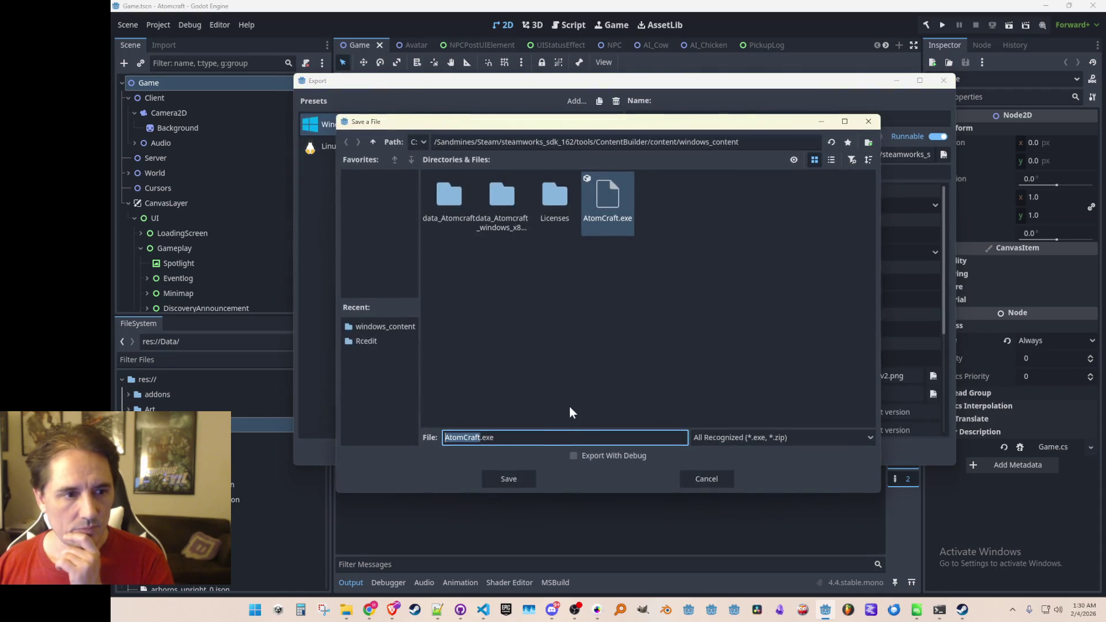
{"action": "left_click", "coordinate": [531, 478]}
{"action": "left_click", "coordinate": [538, 324]}
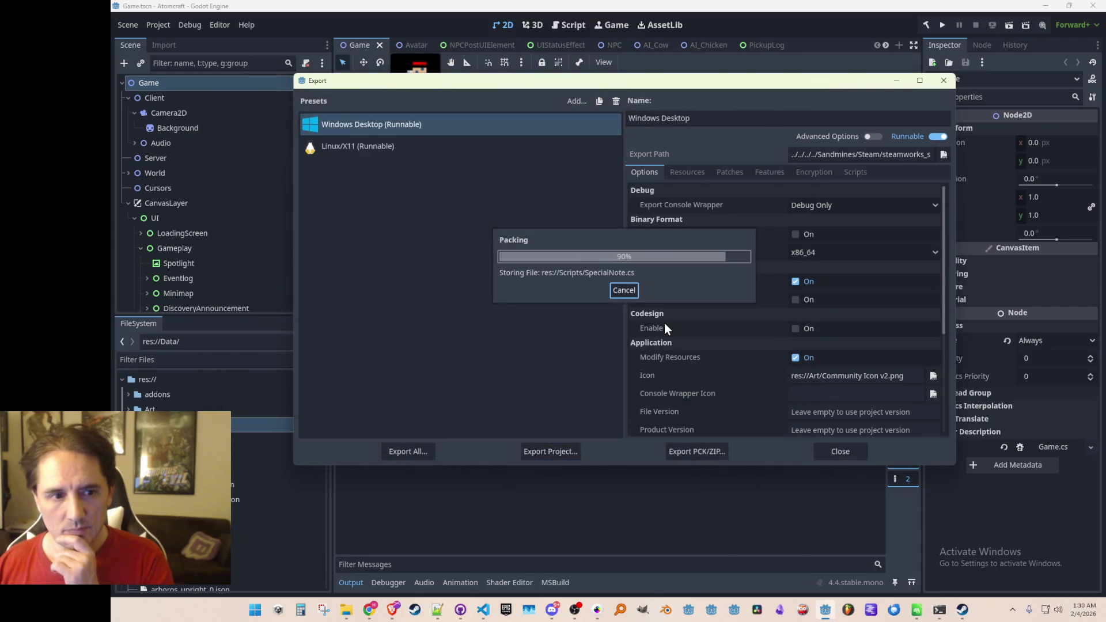
{"action": "left_click", "coordinate": [839, 451]}
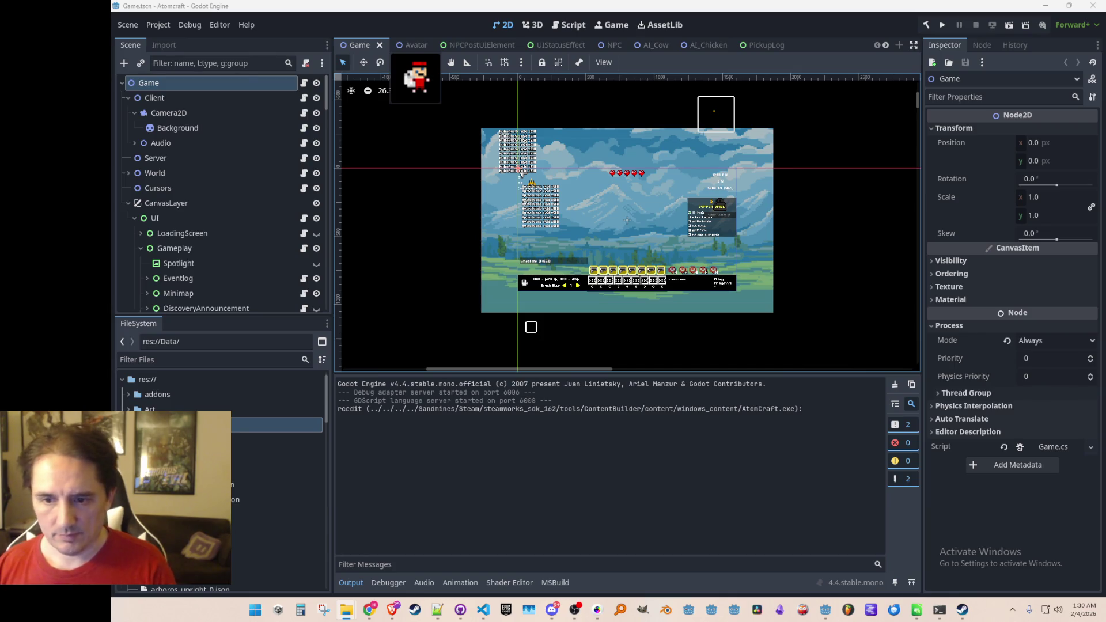
Set the renderer back to Compatibility, save and restart, then minimize the editor
{"action": "left_click", "coordinate": [1069, 26]}
{"action": "left_click", "coordinate": [1049, 71]}
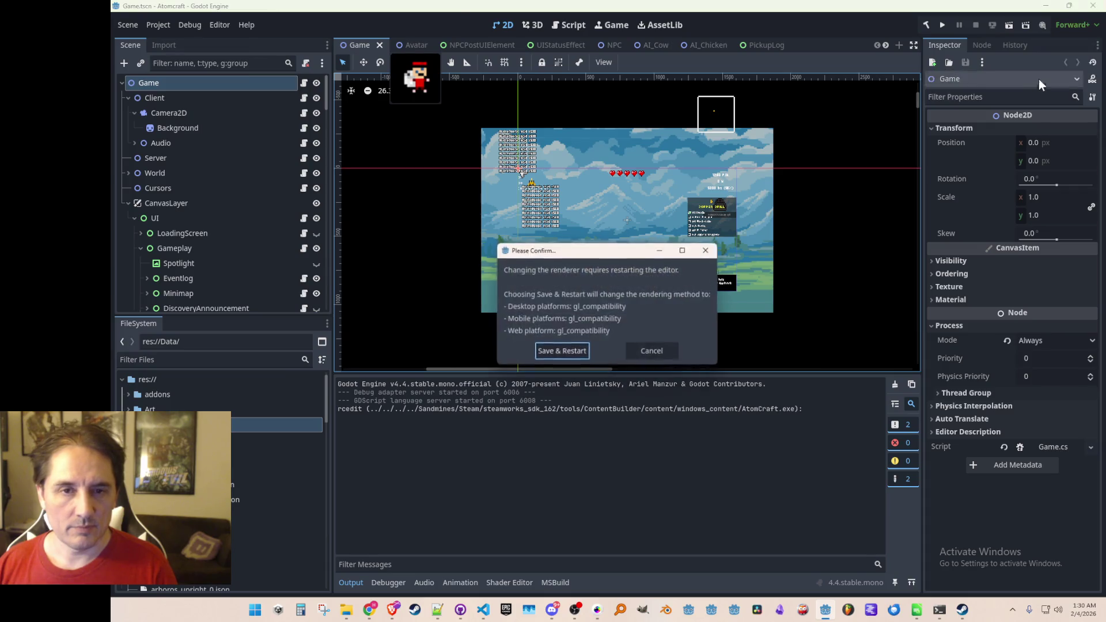
{"action": "left_click", "coordinate": [565, 353]}
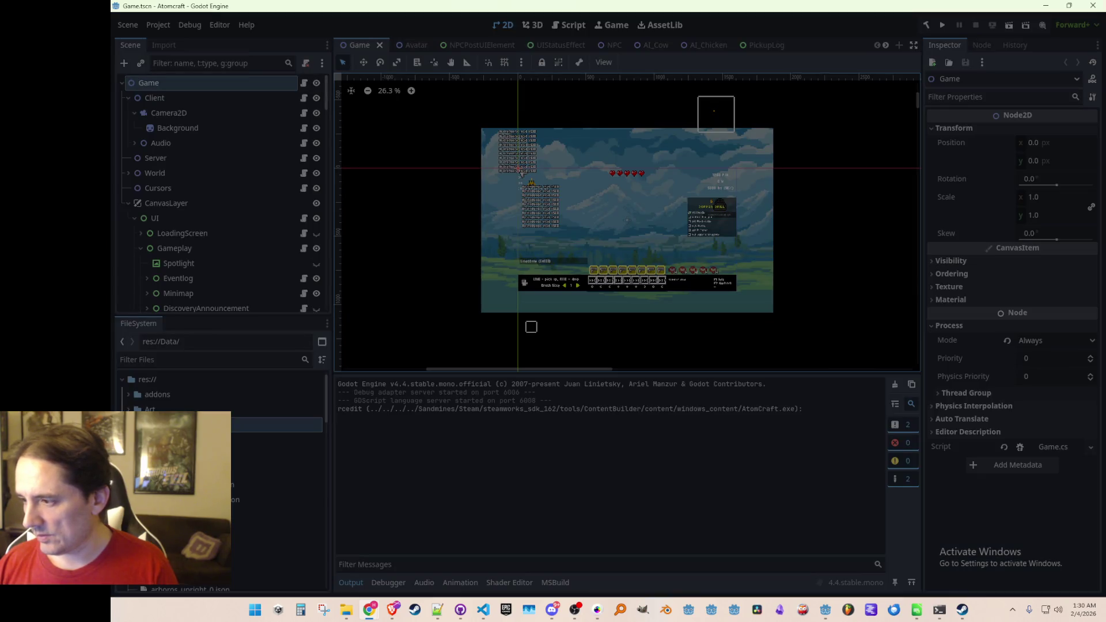
{"action": "left_click", "coordinate": [1046, 6]}
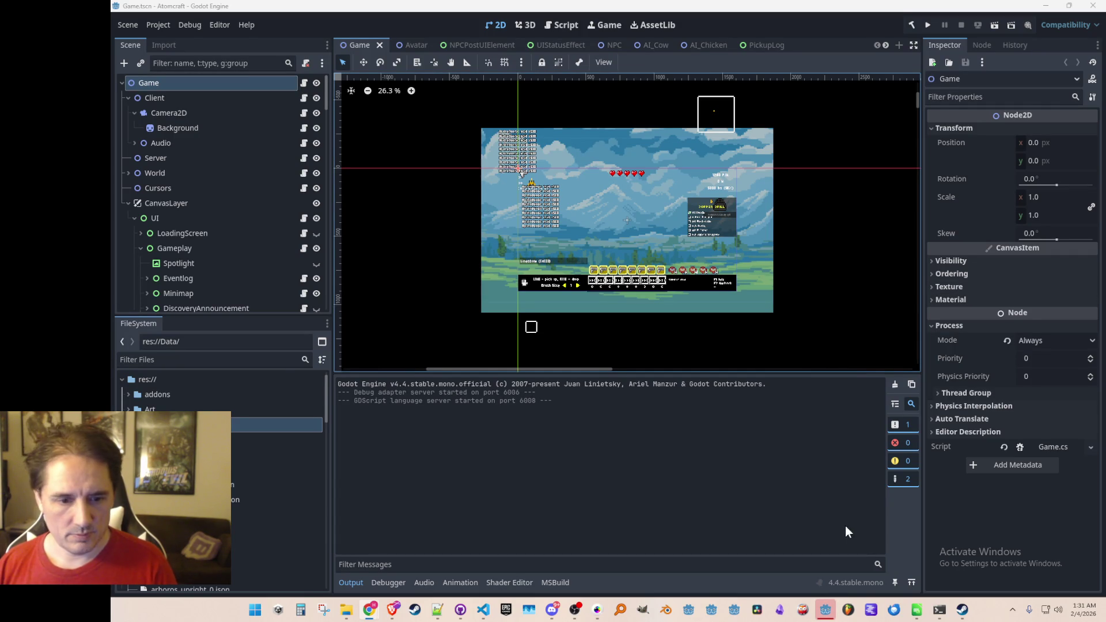
Save the Game scene with Ctrl+S, then briefly bring up GitHub Desktop and return to Godot
{"action": "key", "text": "ctrl+s"}
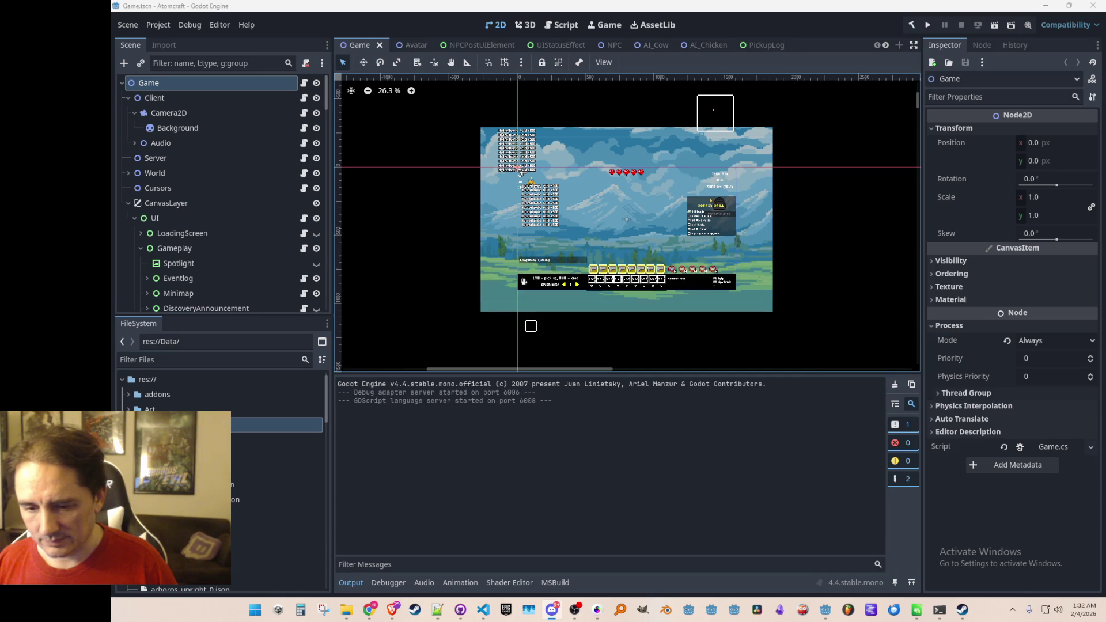
{"action": "left_click", "coordinate": [460, 610]}
{"action": "left_click", "coordinate": [460, 609]}
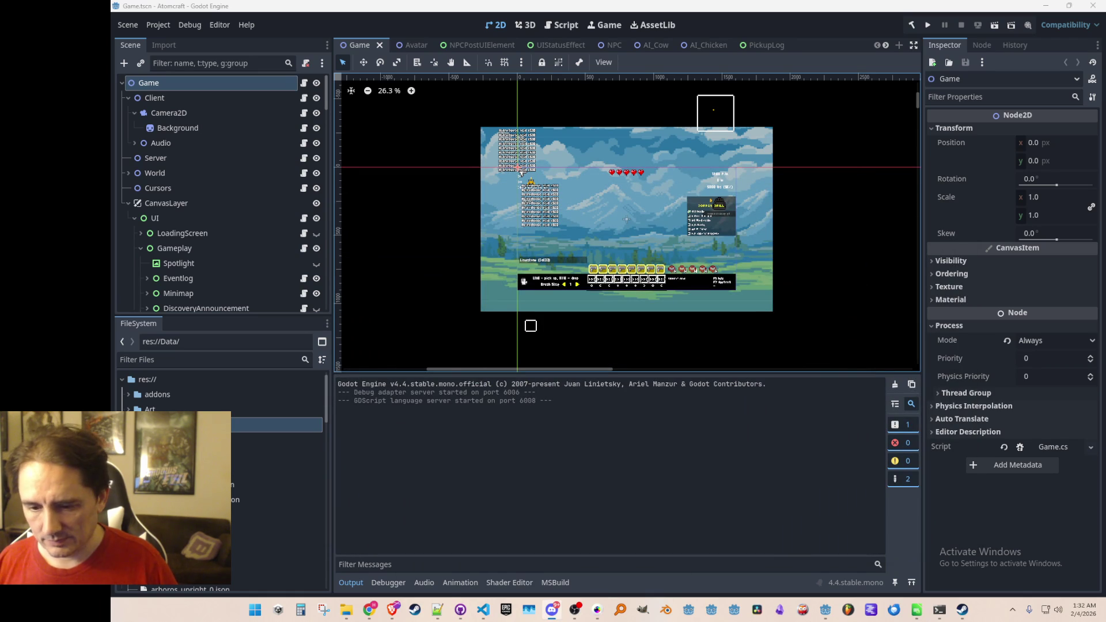
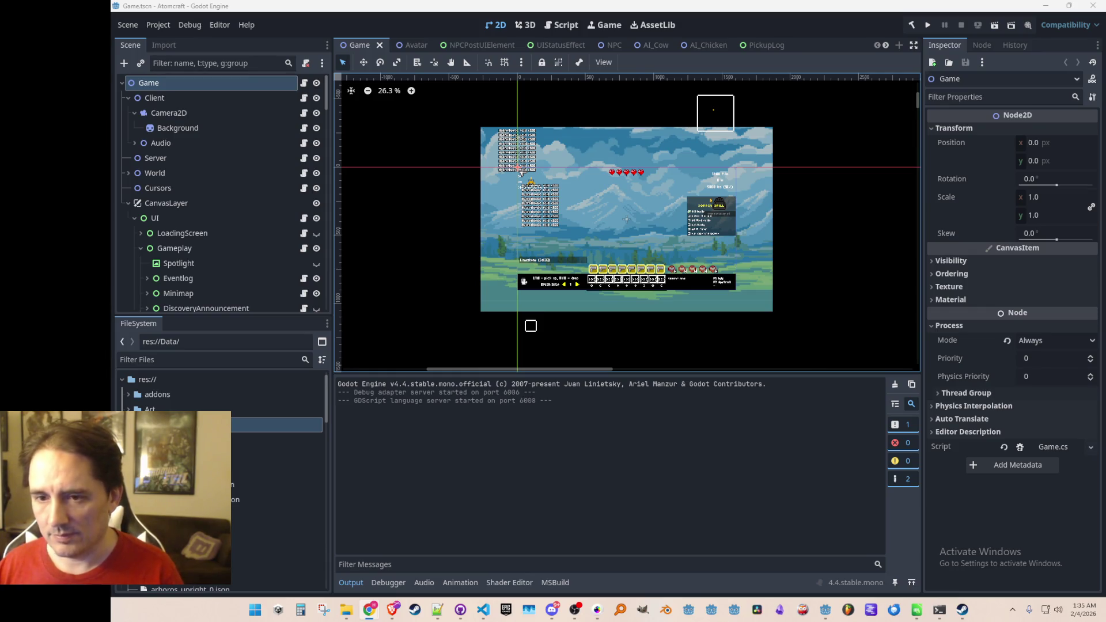
Move the Atomcraft 'A lot of chemistry stuff :D' devlog draft over Godot and focus its Content box
{"action": "mouse_move", "coordinate": [1105, 92]}
{"action": "left_mouse_down"}
{"action": "mouse_move", "coordinate": [765, 88]}
{"action": "mouse_move", "coordinate": [779, 76]}
{"action": "left_mouse_up"}
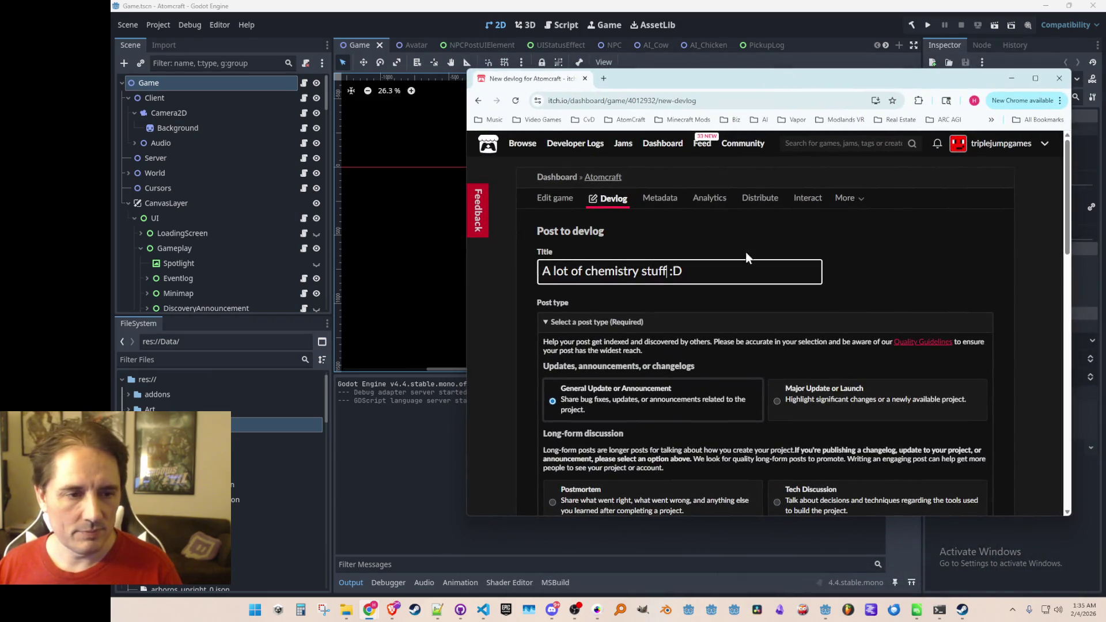
{"action": "scroll", "coordinate": [929, 268], "scroll_direction": "down", "scroll_amount": 15}
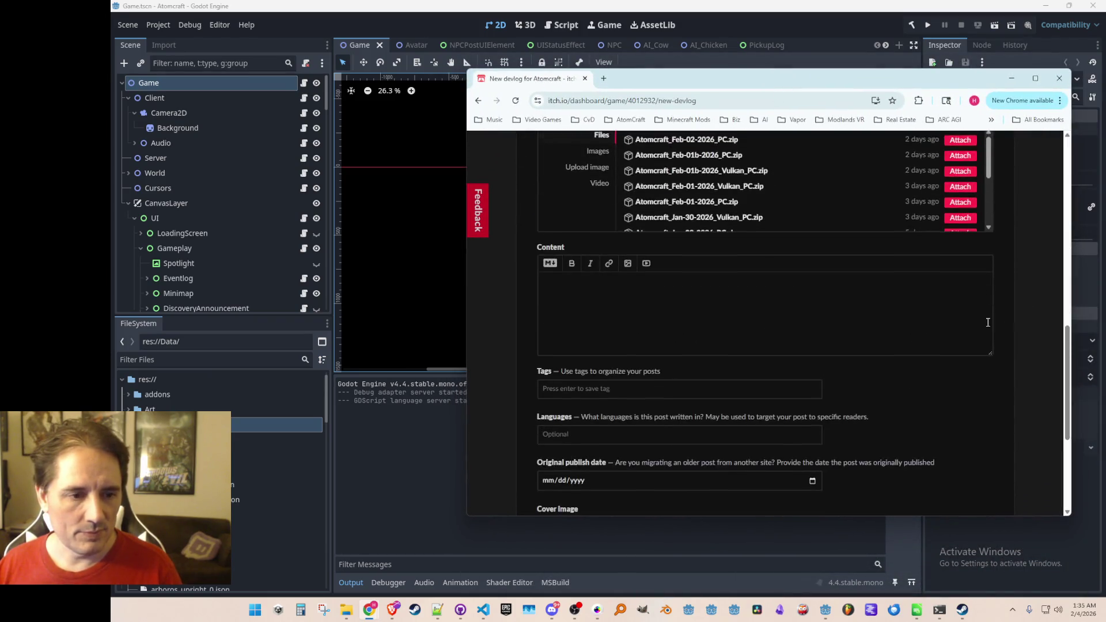
{"action": "left_click", "coordinate": [850, 219]}
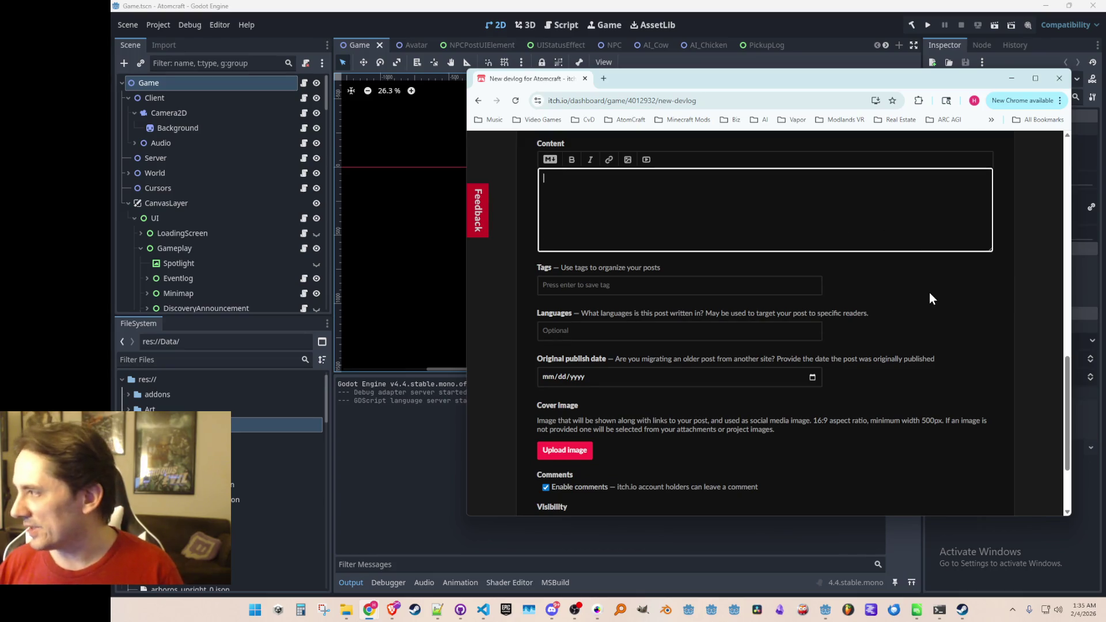
Write the intro: most of this build is ores and chemistry for the next biome's heavy metals
{"action": "type", "text": "Most of the stuff in this bui"}
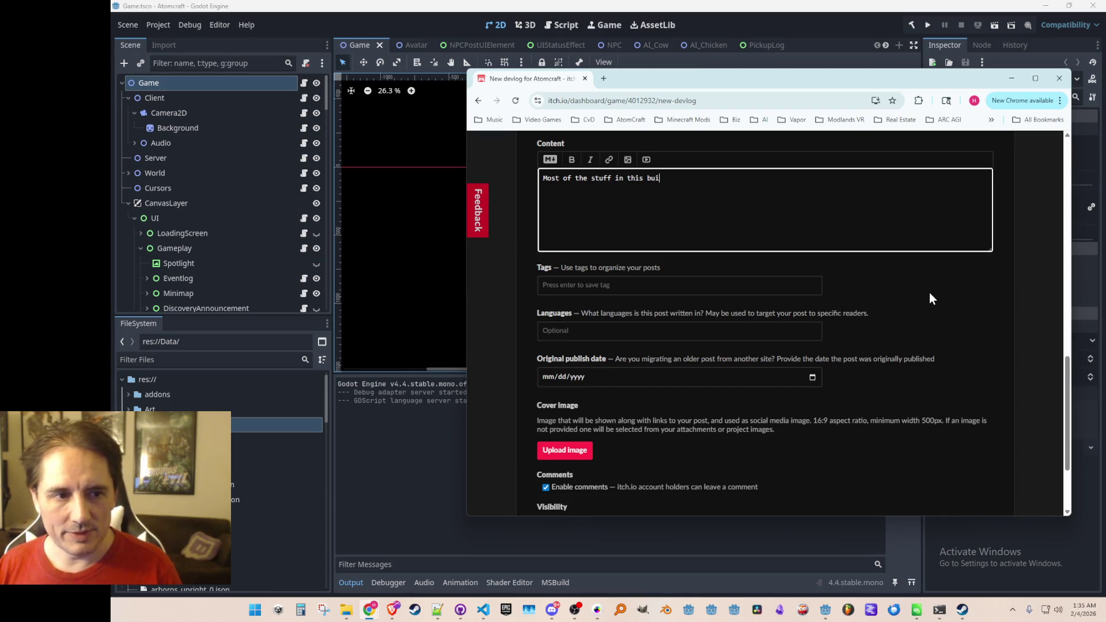
{"action": "type", "text": "ld is o"}
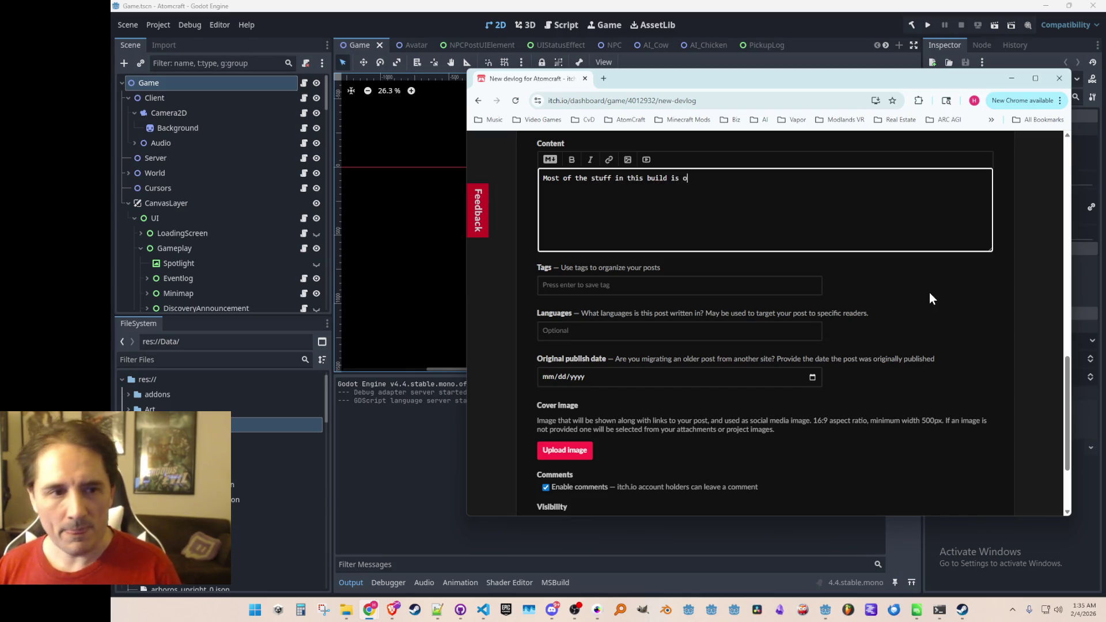
{"action": "type", "text": "res and chemica"}
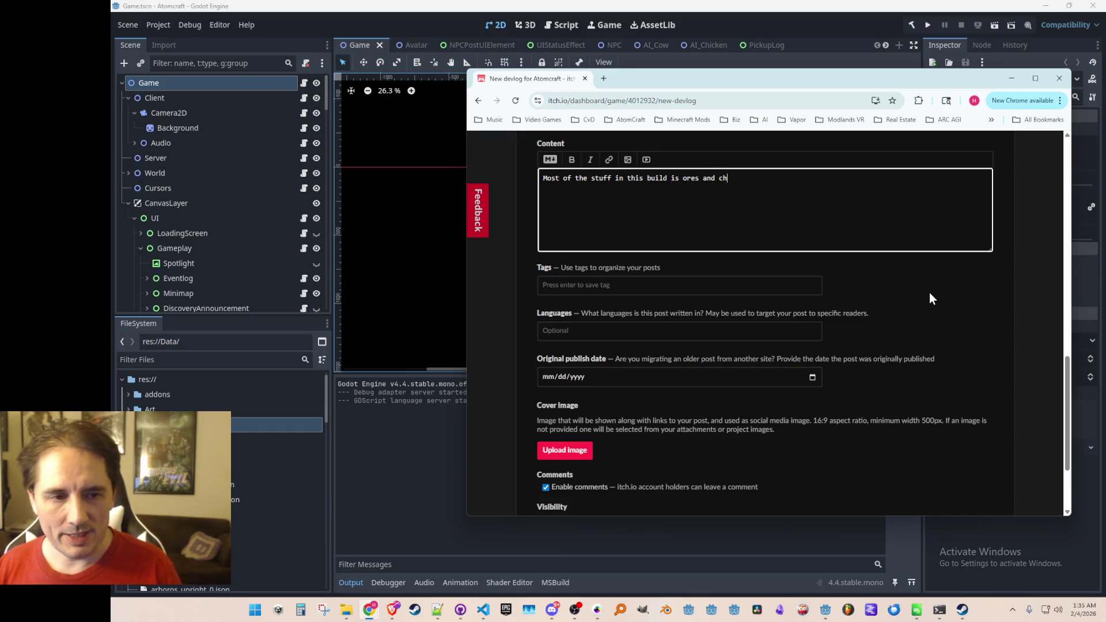
{"action": "key", "text": "BackSpace"}
{"action": "key", "text": "BackSpace"}
{"action": "key", "text": "BackSpace"}
{"action": "type", "text": "str tha"}
{"action": "key", "text": "BackSpace"}
{"action": "key", "text": "BackSpace"}
{"action": "key", "text": "BackSpace"}
{"action": "type", "text": "y that is going to be important t"}
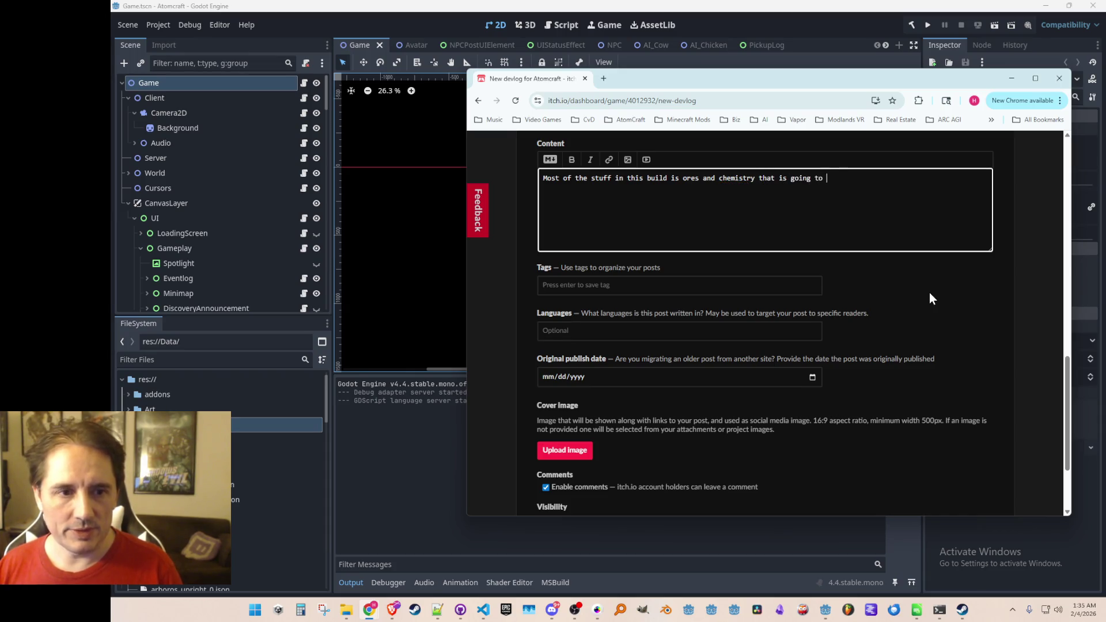
{"action": "type", "text": "o th"}
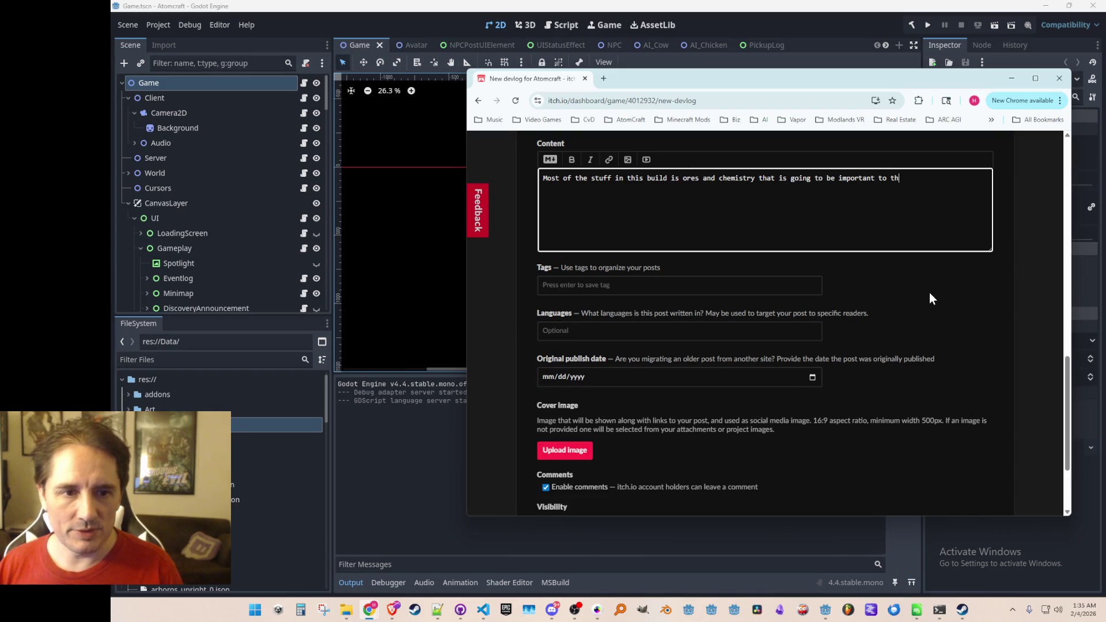
{"action": "type", "text": "e next biome - like for getting "}
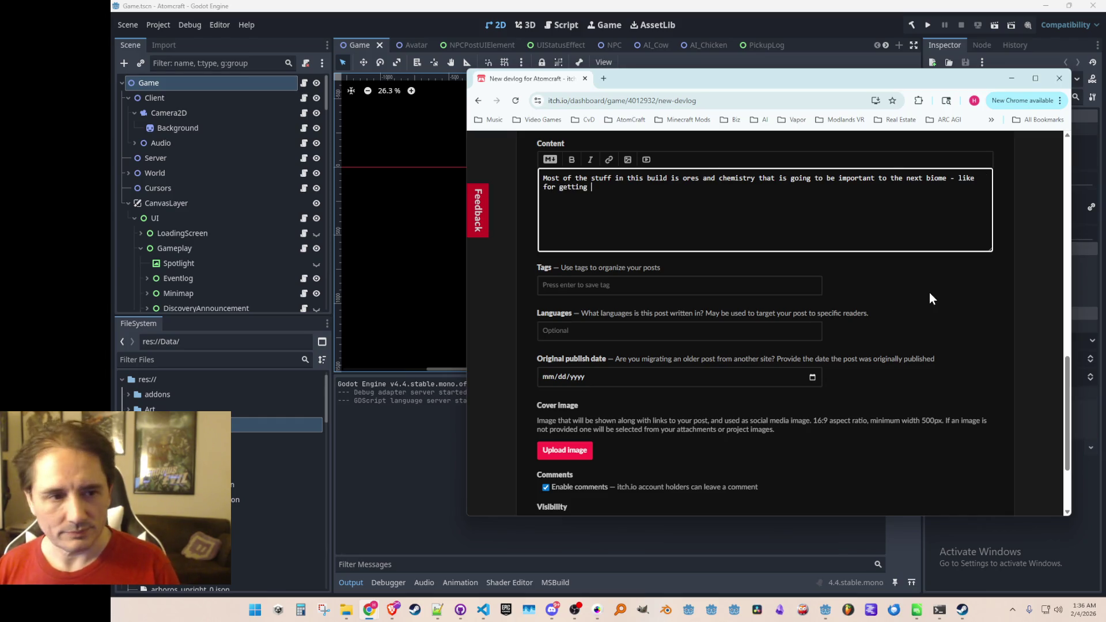
{"action": "type", "text": "all the heavy me"}
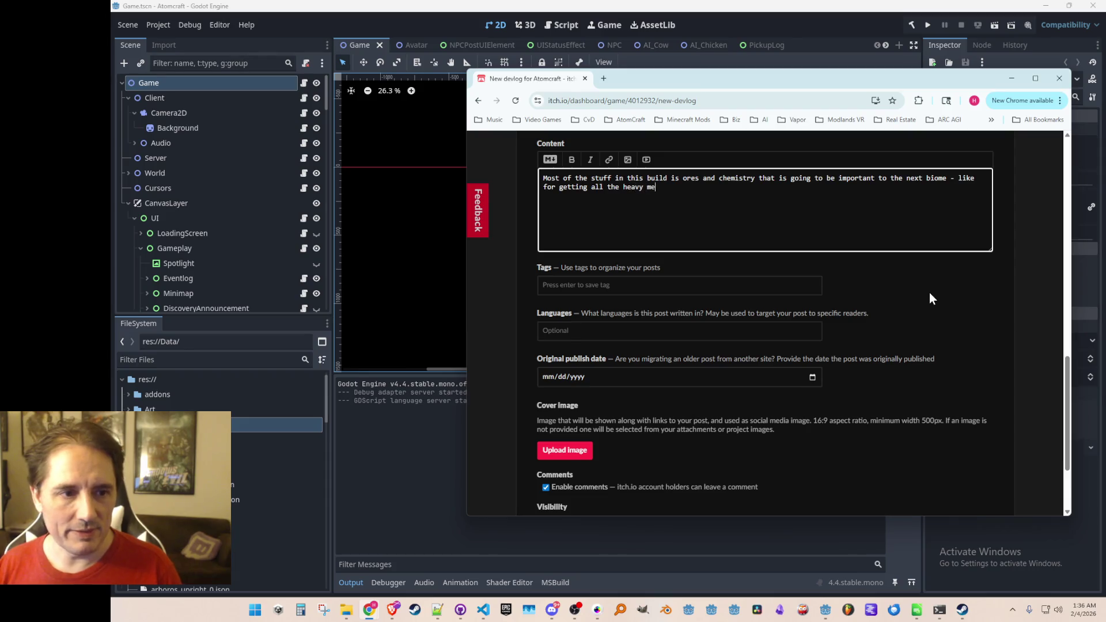
{"action": "type", "text": "tals like Platinum,"}
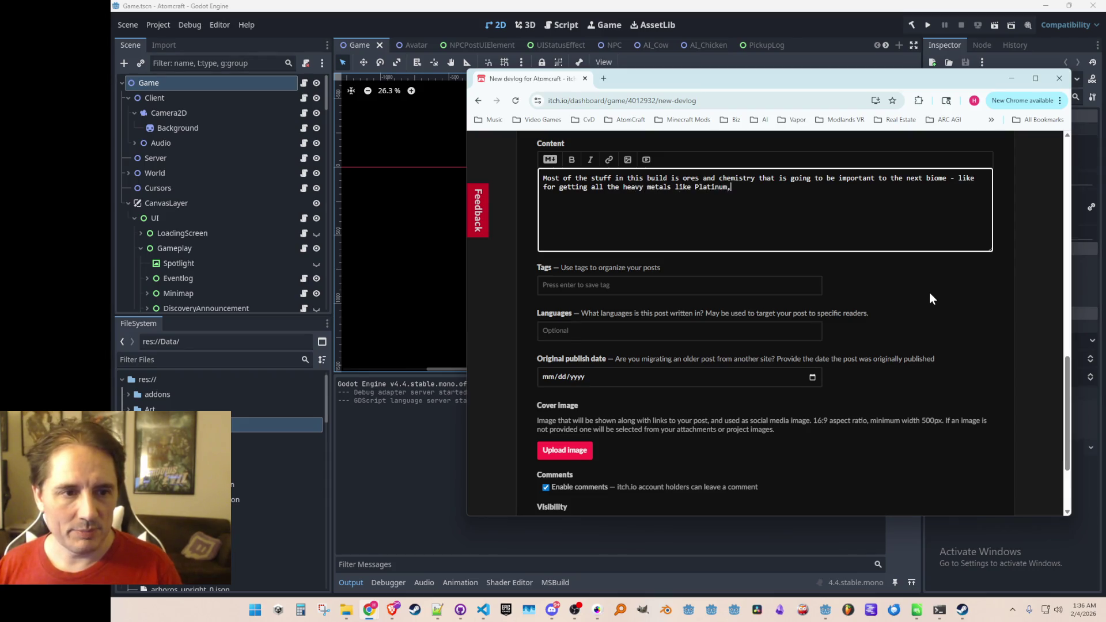
{"action": "type", "text": " Titanium, Pal"}
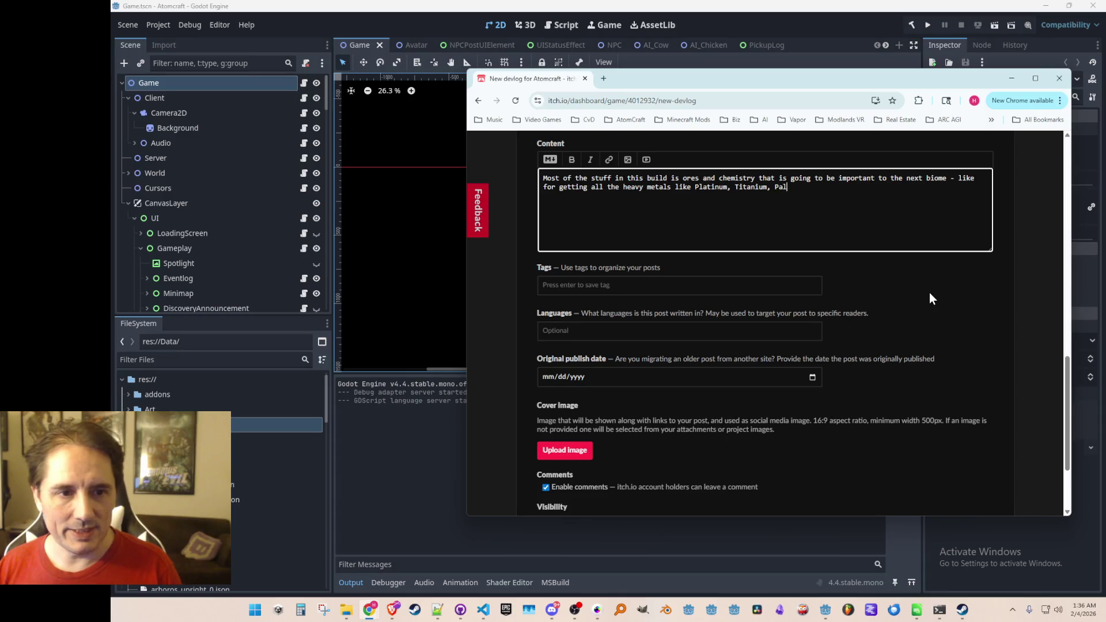
{"action": "type", "text": "ladium, etc."}
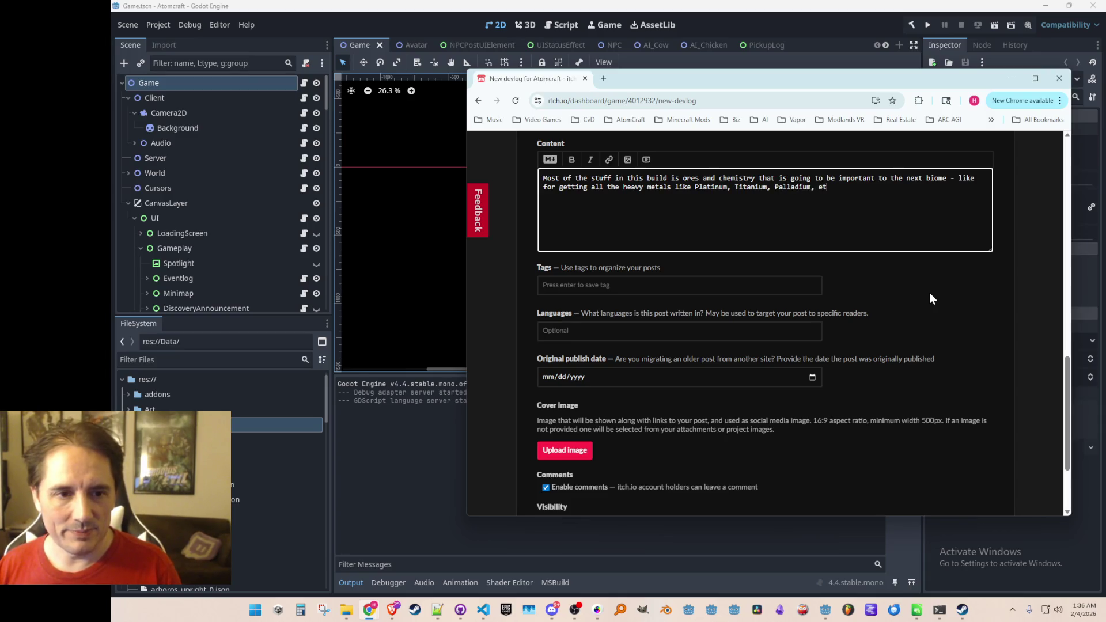
Add the 'However - there are also some requests and system improvements…' line introducing the list
{"action": "key", "text": "Return"}
{"action": "key", "text": "Return"}
{"action": "type", "text": "However - "}
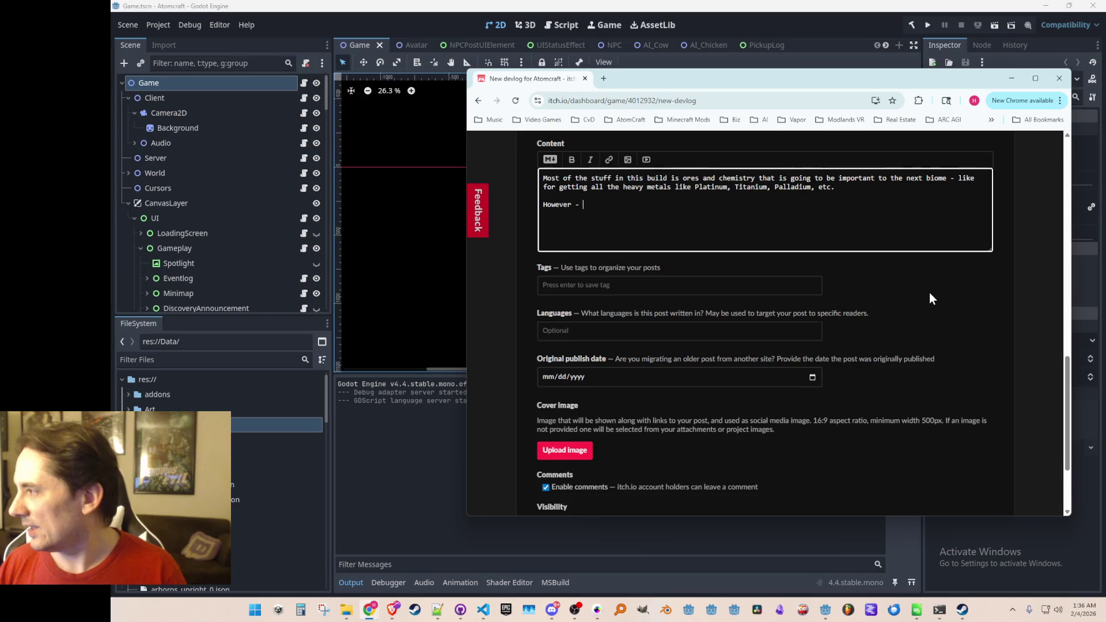
{"action": "type", "text": "there are also"}
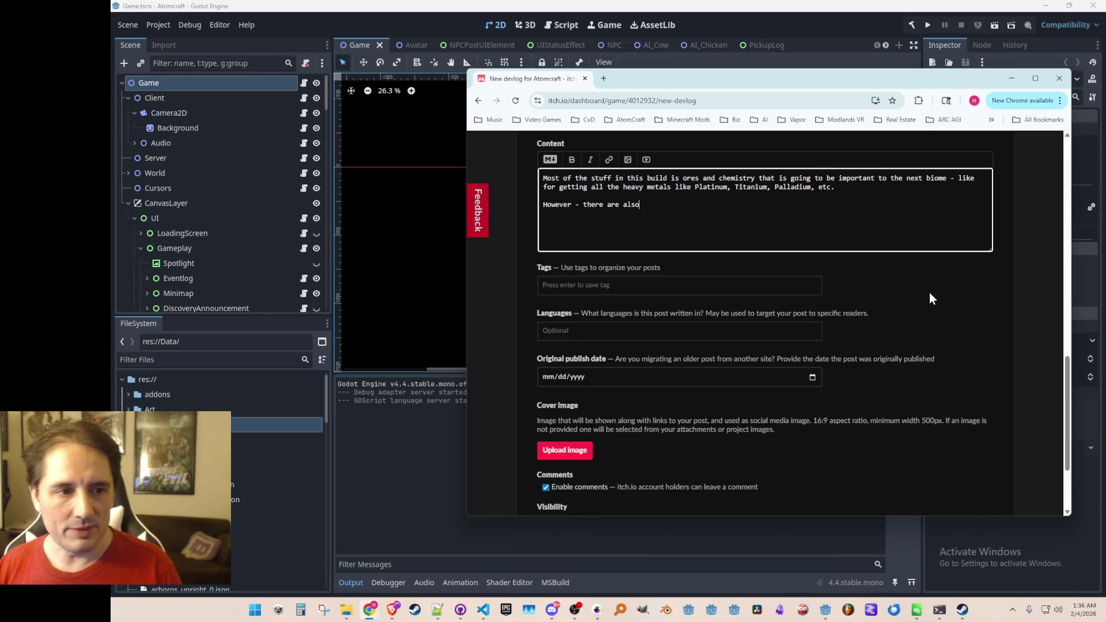
{"action": "type", "text": " some requests"}
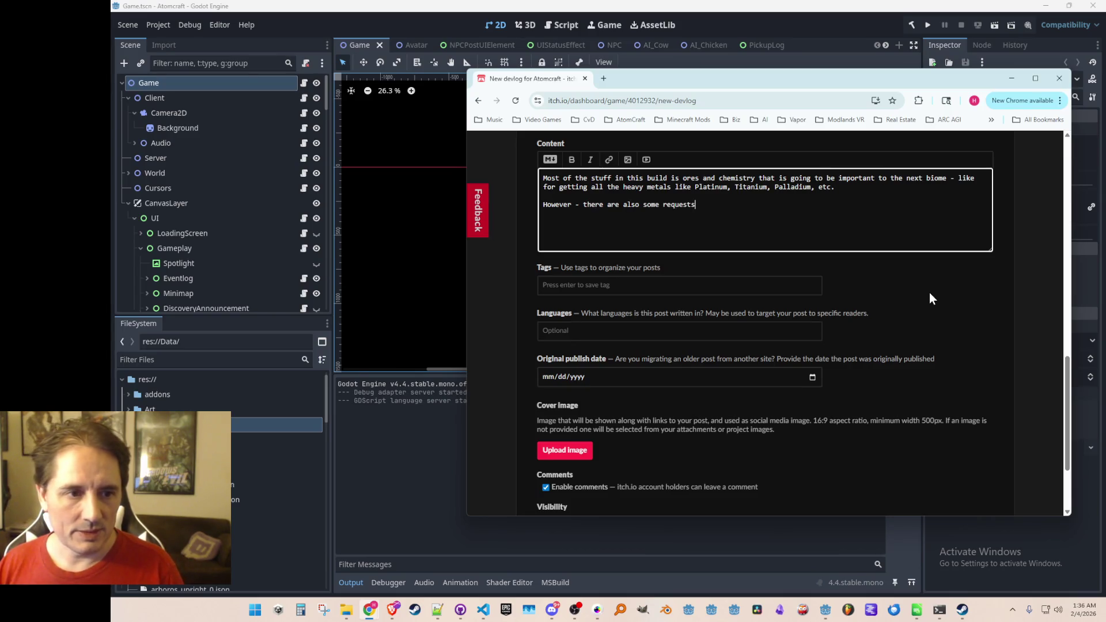
{"action": "type", "text": " and syste"}
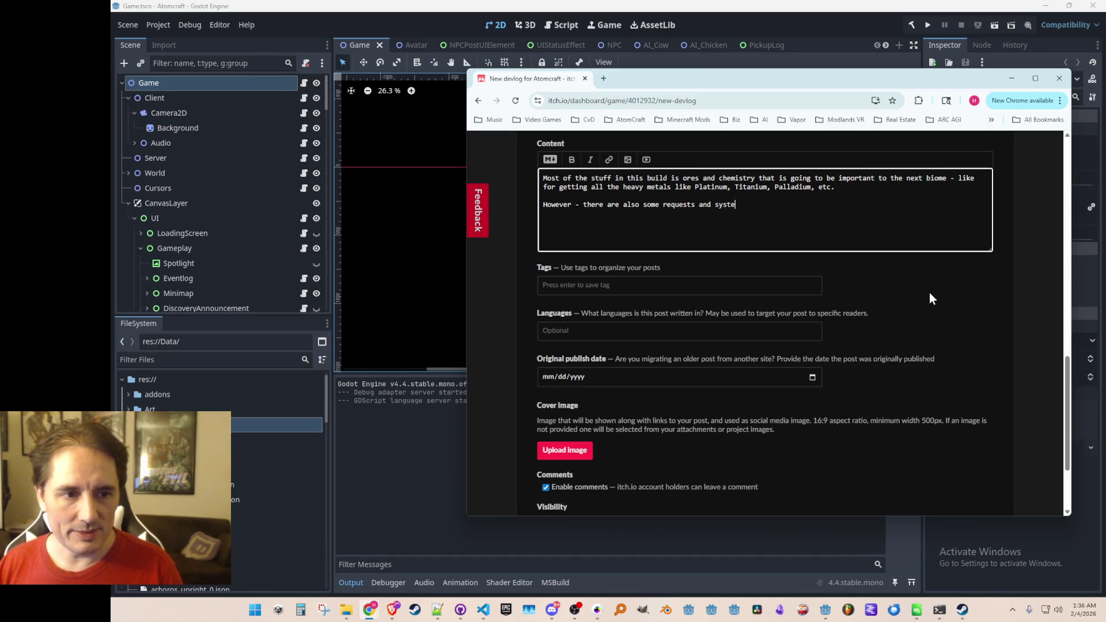
{"action": "type", "text": "m improvements"}
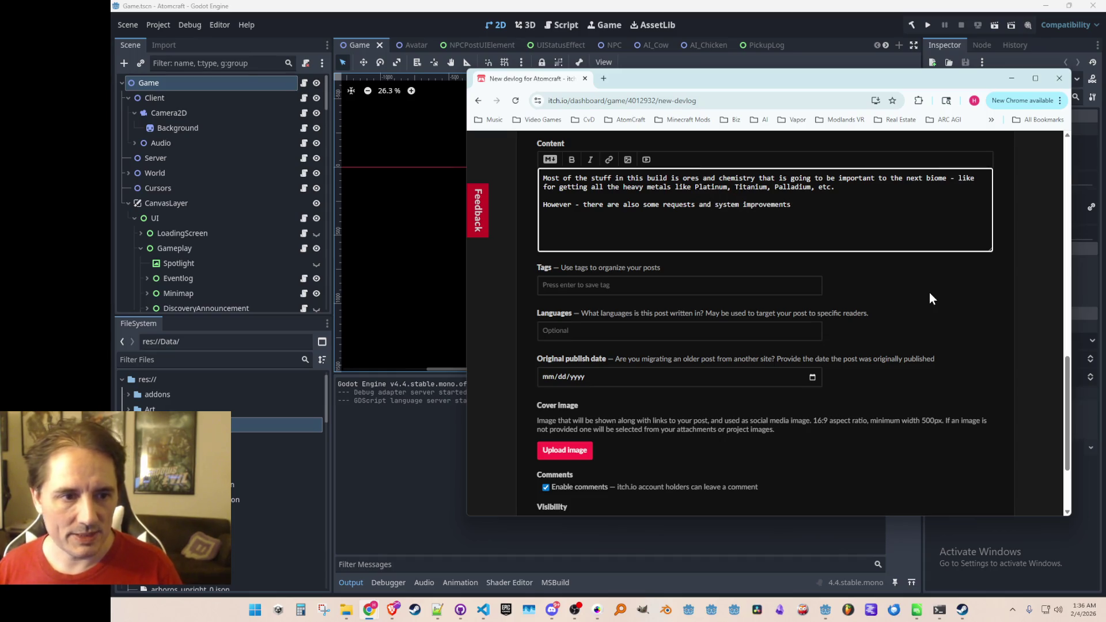
{"action": "type", "text": " that I wanted to get a build up for:"}
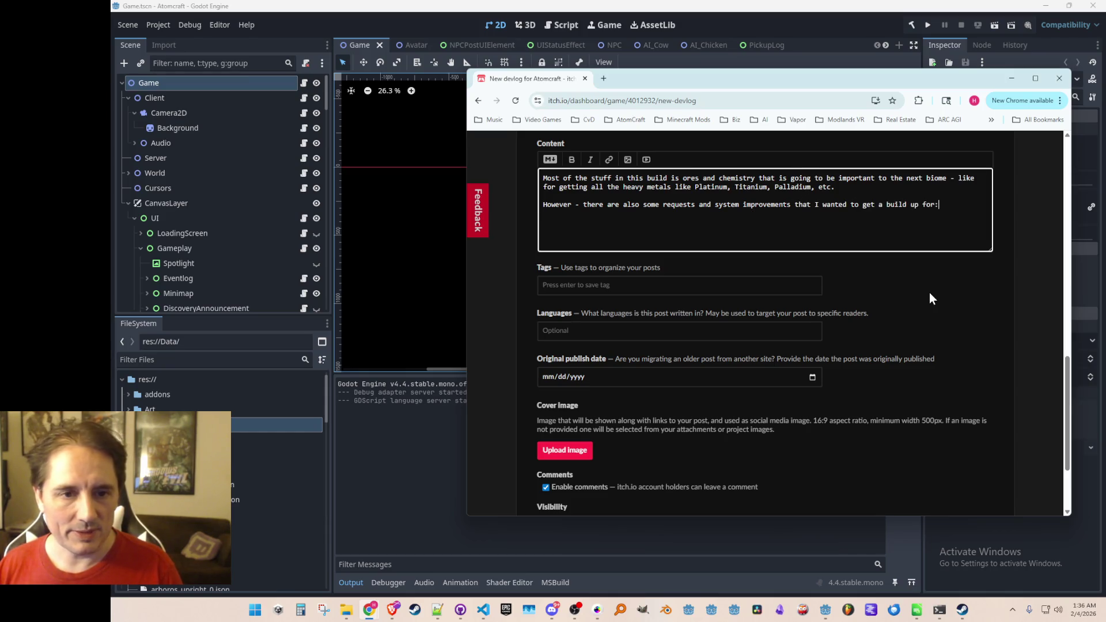
{"action": "key", "text": "BackSpace"}
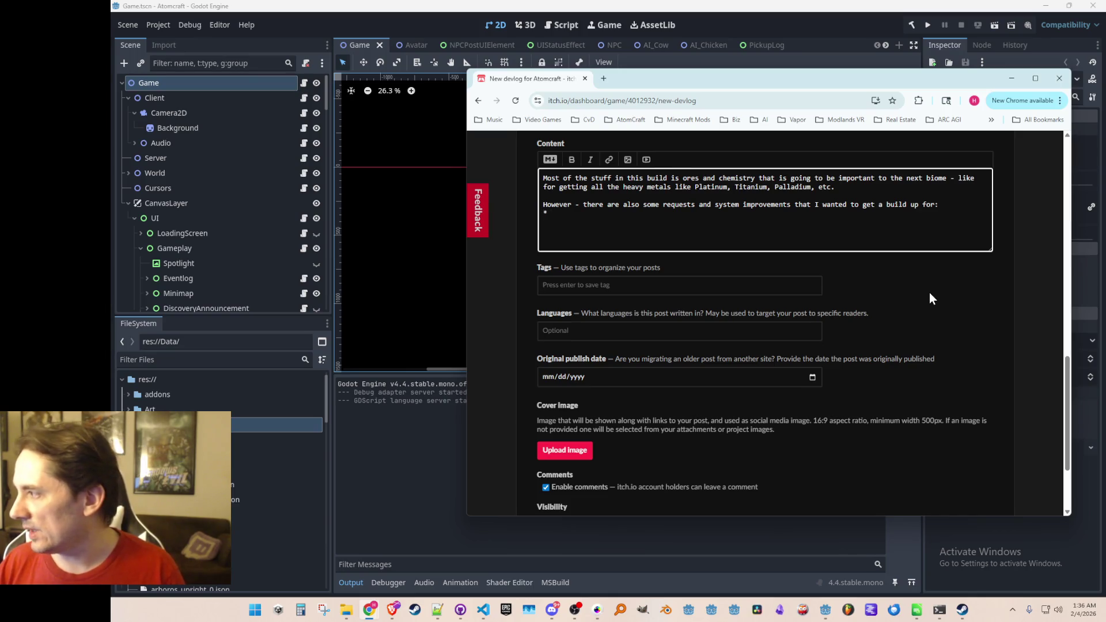
Add the bullet about Zoom In/Out unicode keys working for Latin American keyboards
{"action": "type", "text": " tring"}
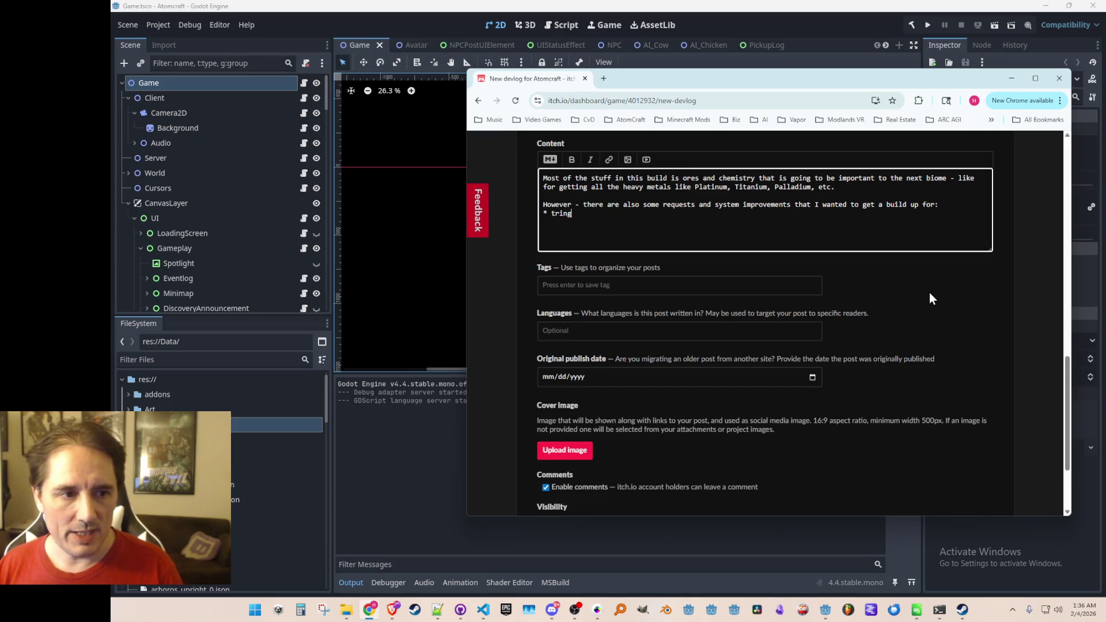
{"action": "key", "text": "BackSpace"}
{"action": "key", "text": "BackSpace"}
{"action": "key", "text": "BackSpace"}
{"action": "type", "text": "ying Zoom I"}
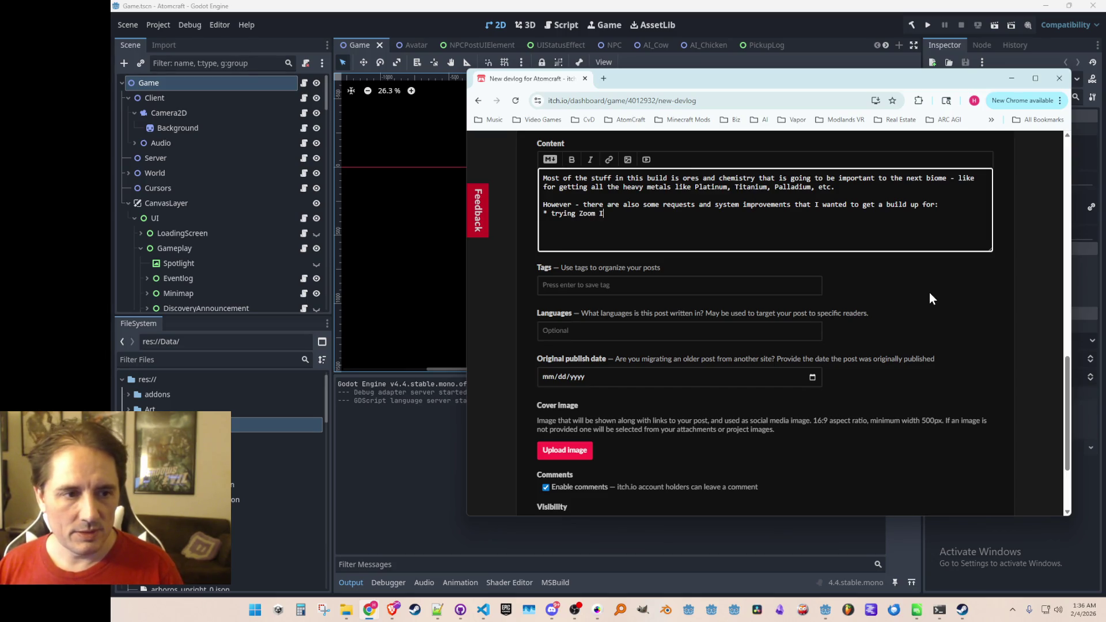
{"action": "type", "text": "ZoomOut settings "}
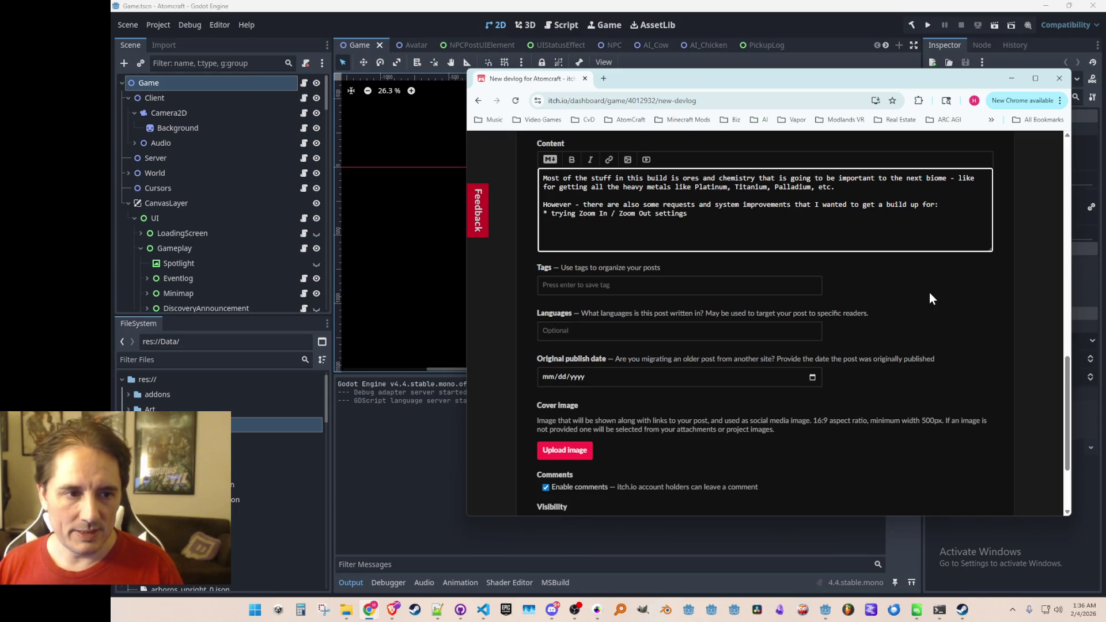
{"action": "type", "text": " as "}
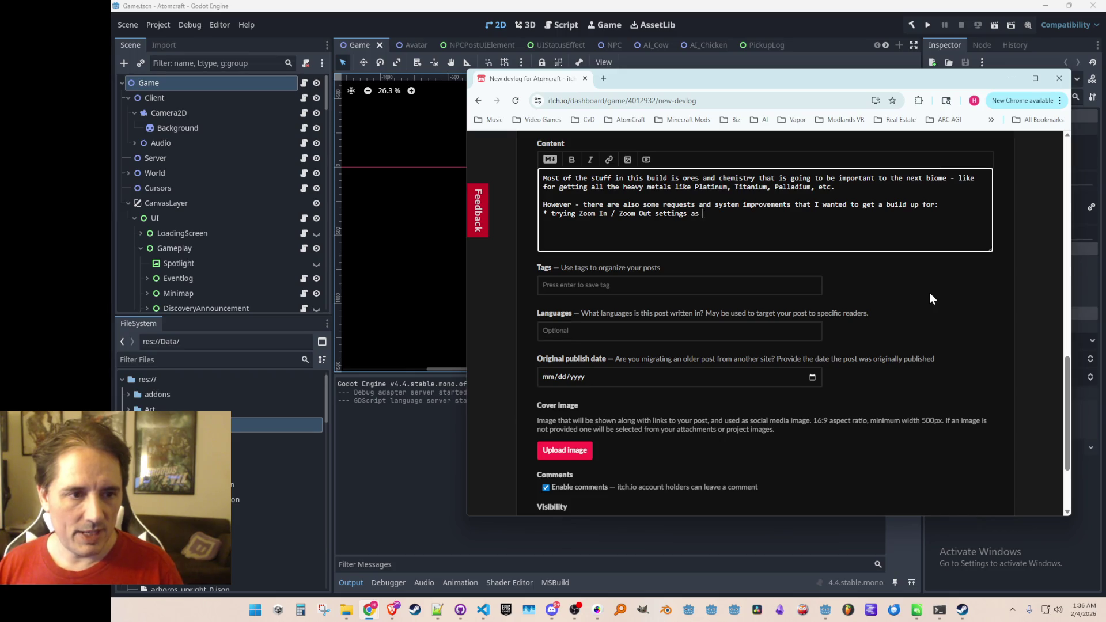
{"action": "type", "text": "unicode keys"}
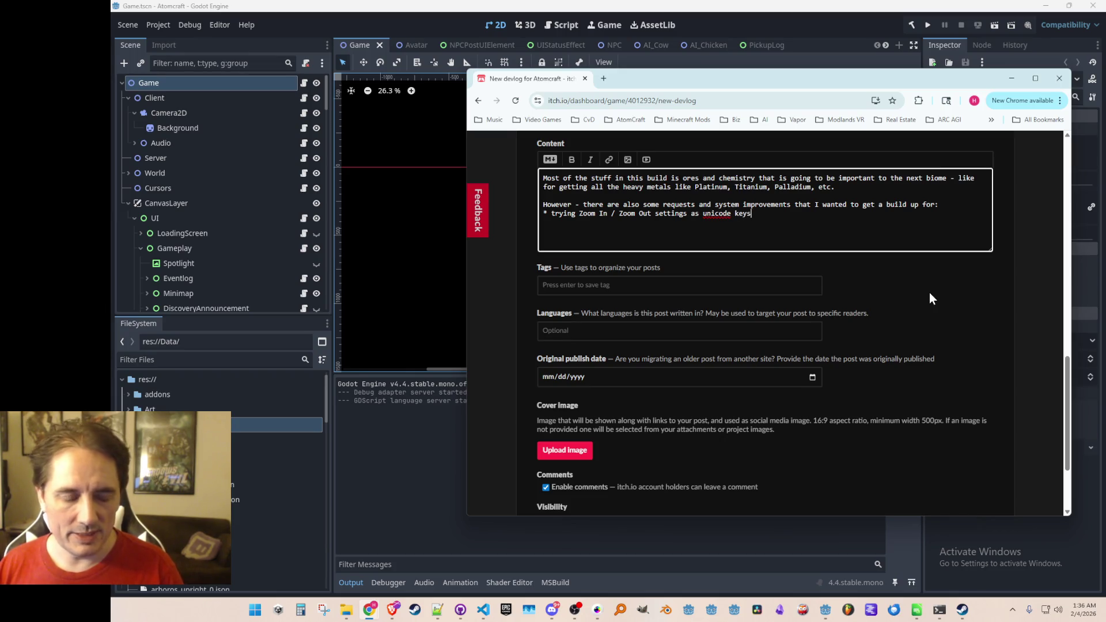
{"action": "type", "text": " to see if that improves "}
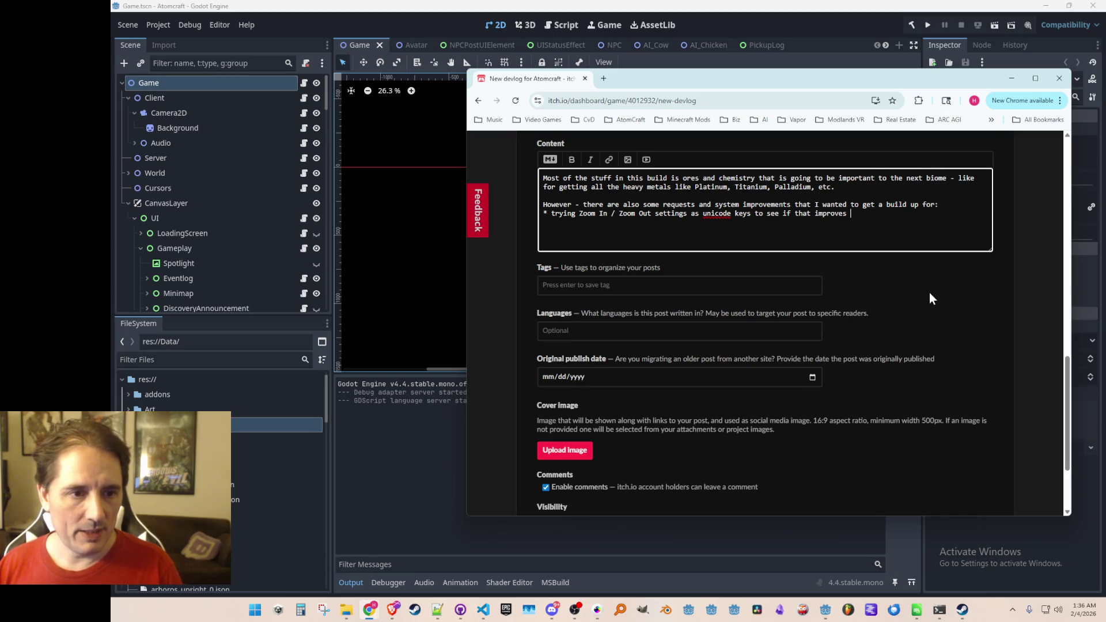
{"action": "key", "text": "BackSpace"}
{"action": "key", "text": "BackSpace"}
{"action": "key", "text": "BackSpace"}
{"action": "key", "text": "BackSpace"}
{"action": "key", "text": "BackSpace"}
{"action": "key", "text": "BackSpace"}
{"action": "key", "text": "BackSpace"}
{"action": "key", "text": "BackSpace"}
{"action": "key", "text": "BackSpace"}
{"action": "type", "text": "works"}
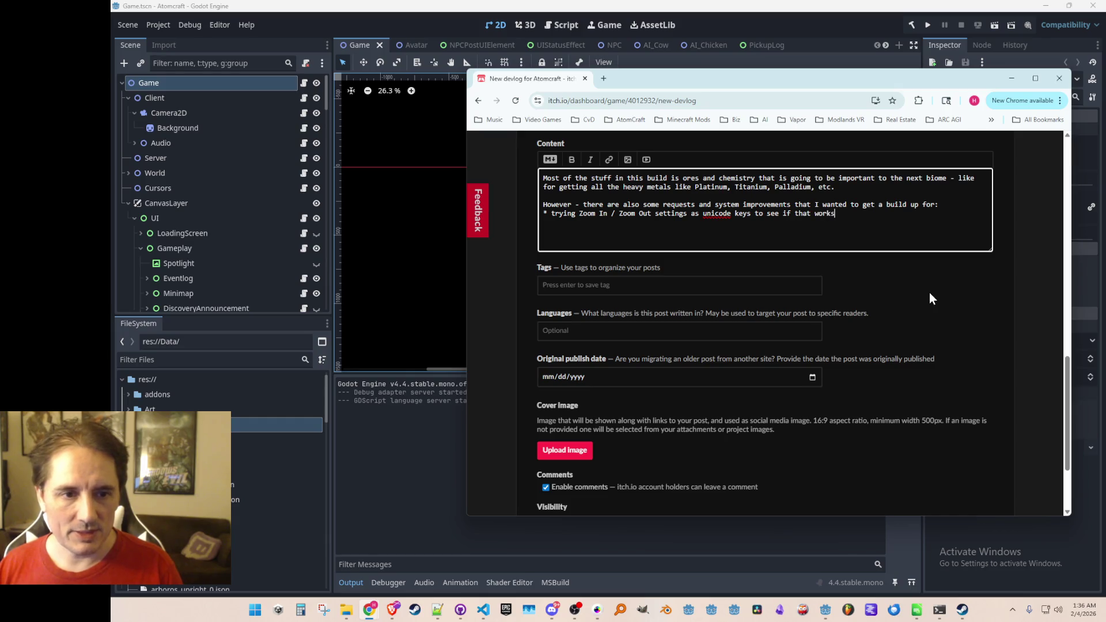
{"action": "type", "text": " for Latin Ameri"}
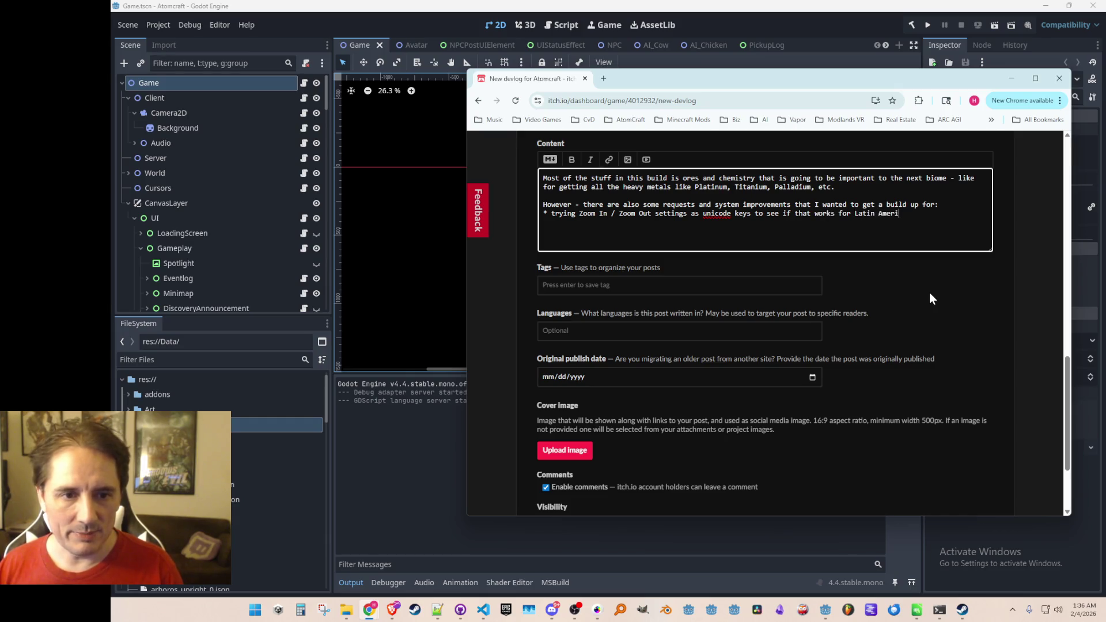
{"action": "type", "text": "can keyboards"}
{"action": "key", "text": "Return"}
Add a bullet: diatomic elements H2, N2, O2, F2, Cl2, Br2, I2 now count in the elemental discovery table
{"action": "type", "text": "* "}
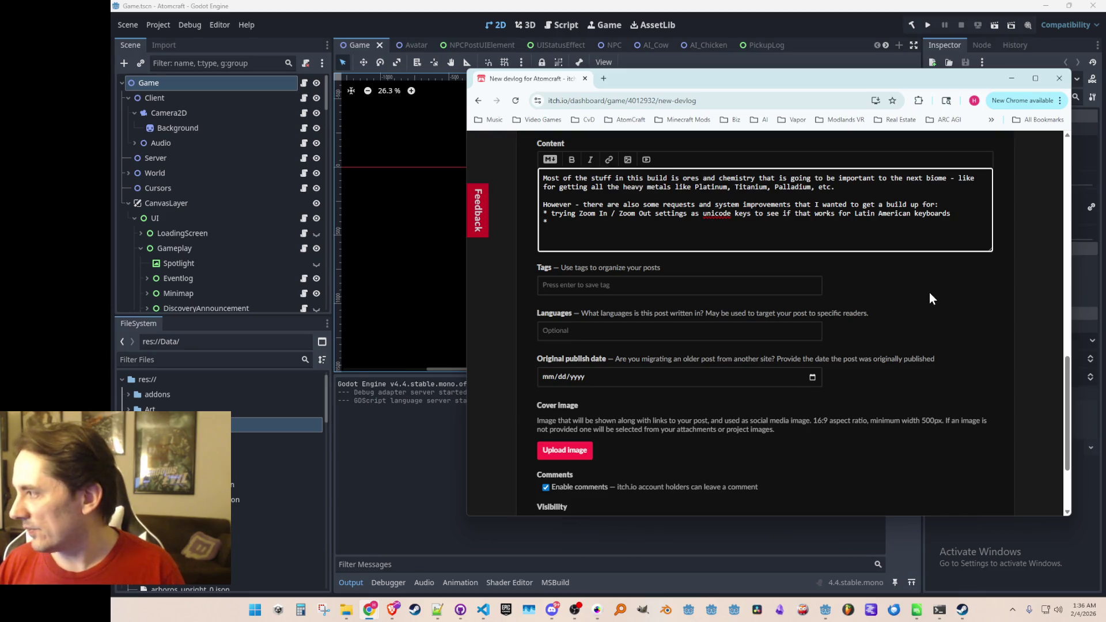
{"action": "type", "text": "pure diatomic el"}
{"action": "type", "text": "ements "}
{"action": "type", "text": "(in their st"}
{"action": "key", "text": "BackSpace"}
{"action": "key", "text": "BackSpace"}
{"action": "key", "text": "BackSpace"}
{"action": "type", "text": "now add to the elemental table"}
{"action": "key", "text": "BackSpace"}
{"action": "key", "text": "BackSpace"}
{"action": "key", "text": "BackSpace"}
{"action": "type", "text": "discovery table: H2, N2"}
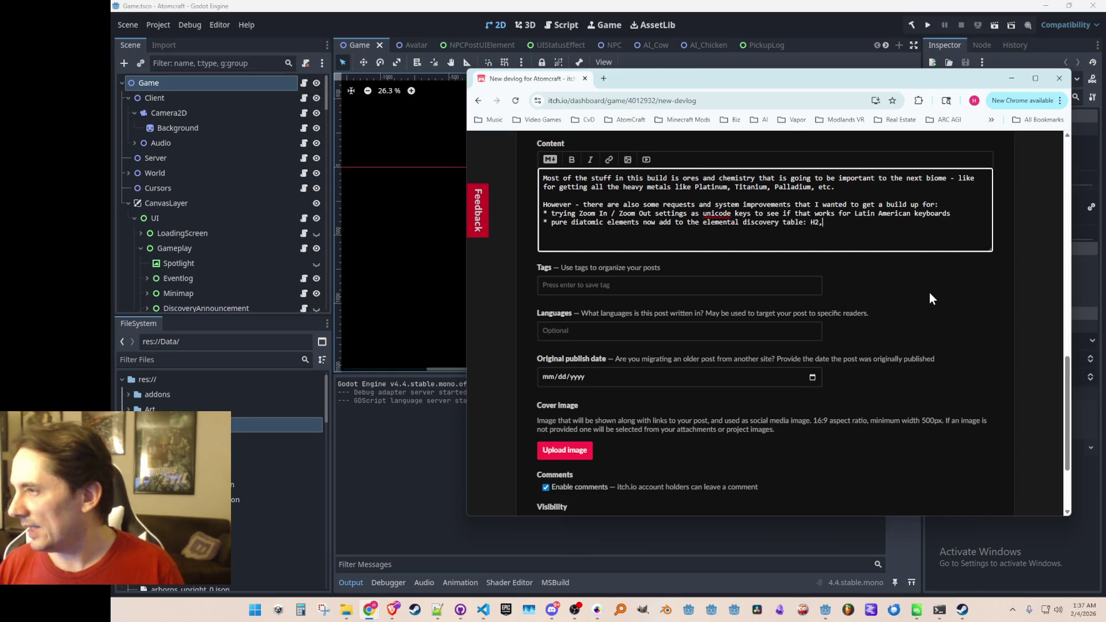
{"action": "type", "text": ", O2, "}
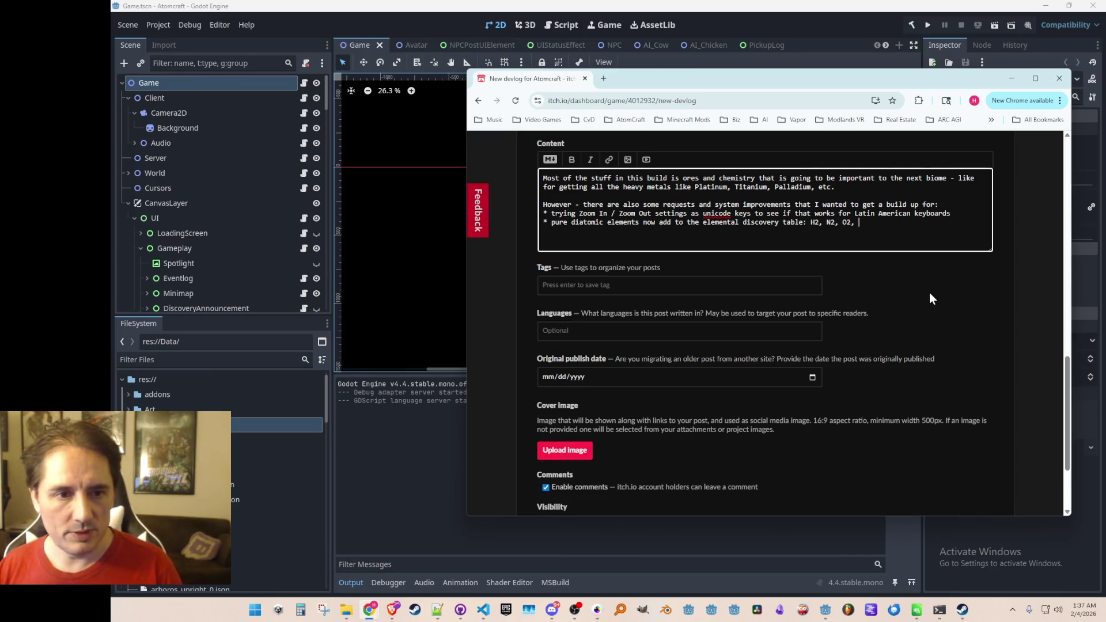
{"action": "type", "text": "F2, Cl2, Br2, "}
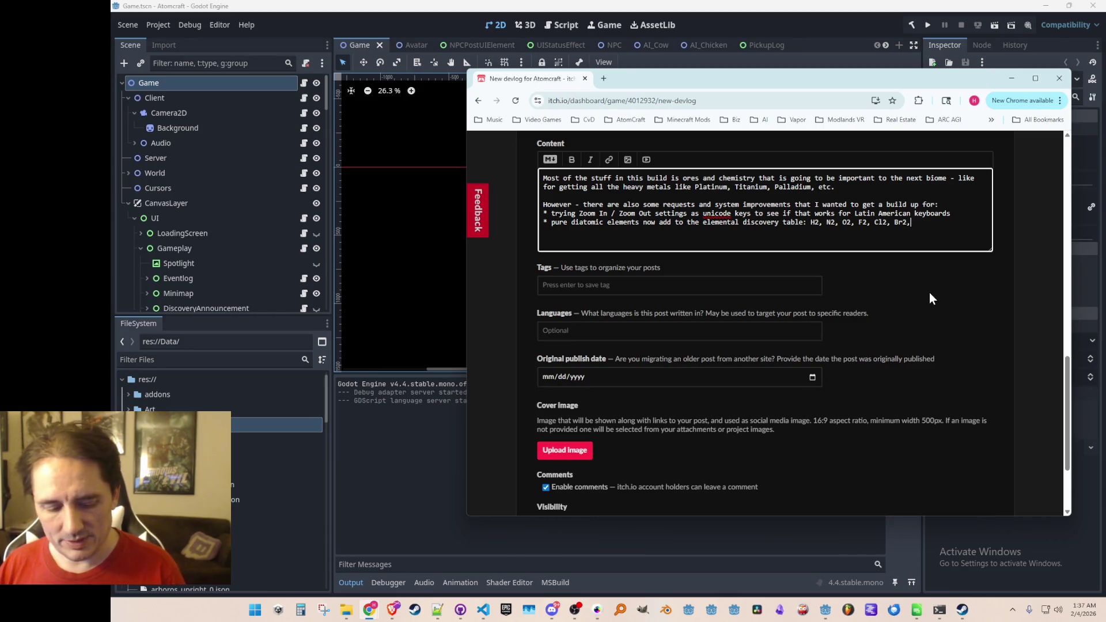
{"action": "type", "text": "I2 shou"}
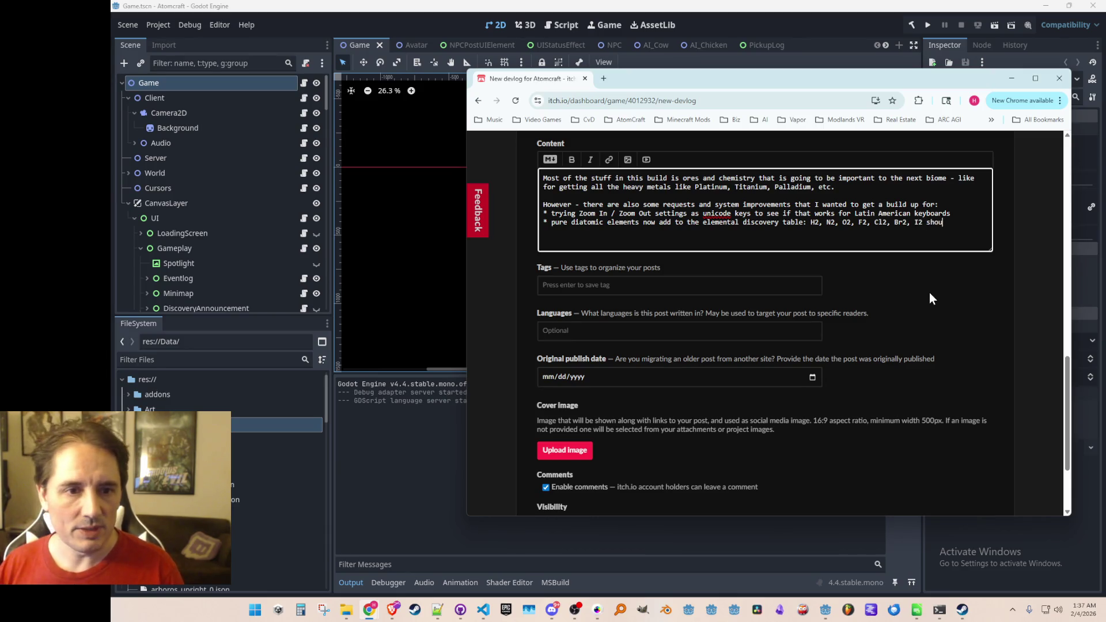
{"action": "type", "text": "ld all result in you discovering"}
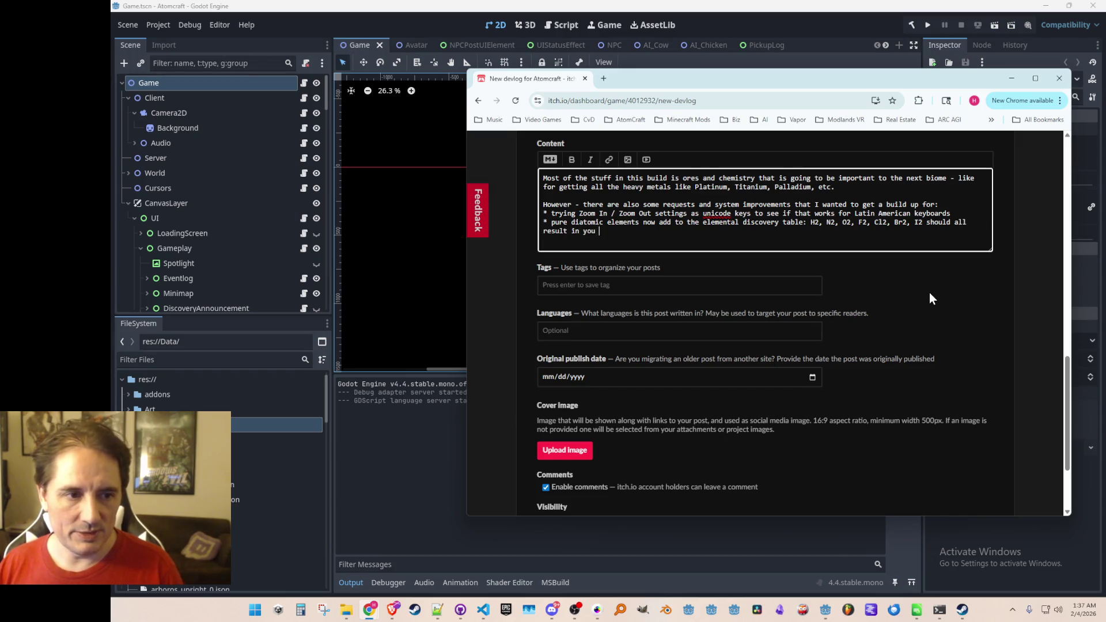
{"action": "type", "text": " the e"}
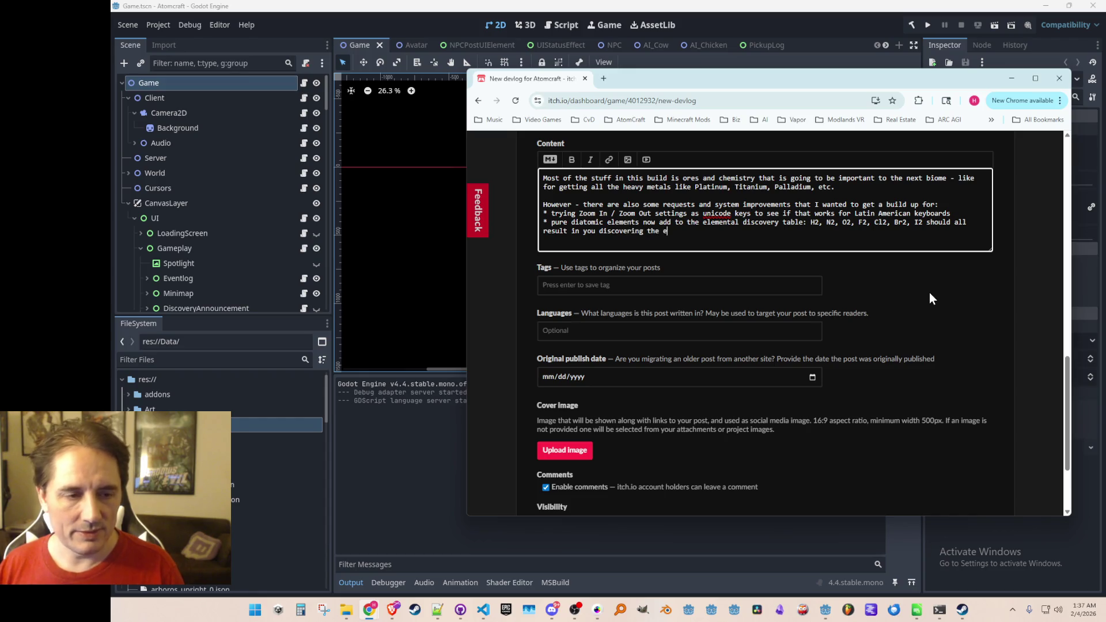
{"action": "type", "text": "lement when you pick them up!"}
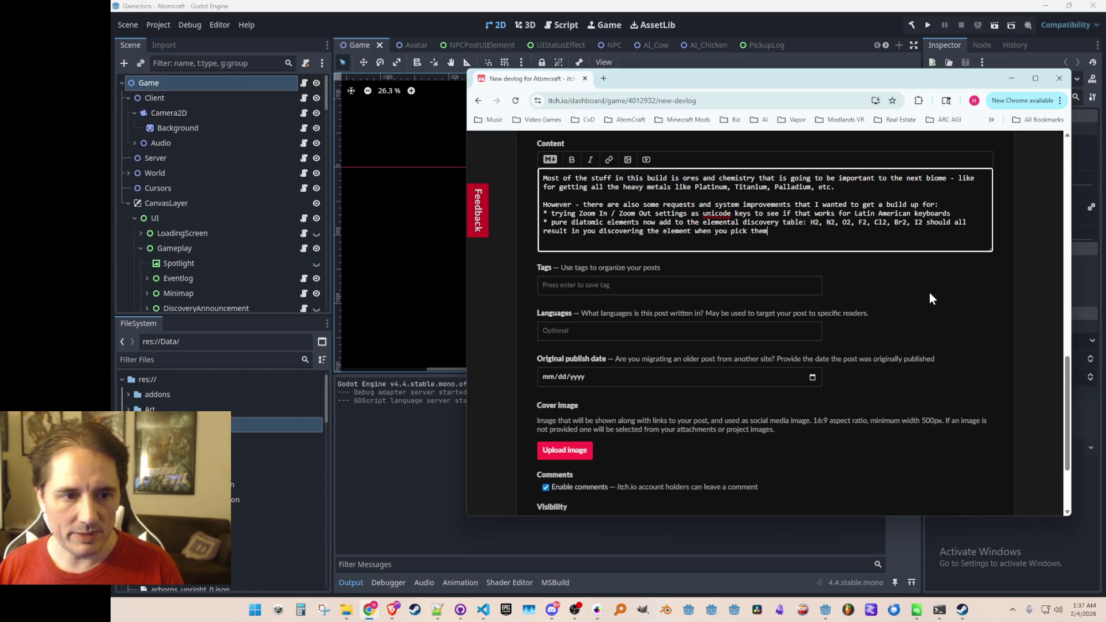
{"action": "key", "text": "Return"}
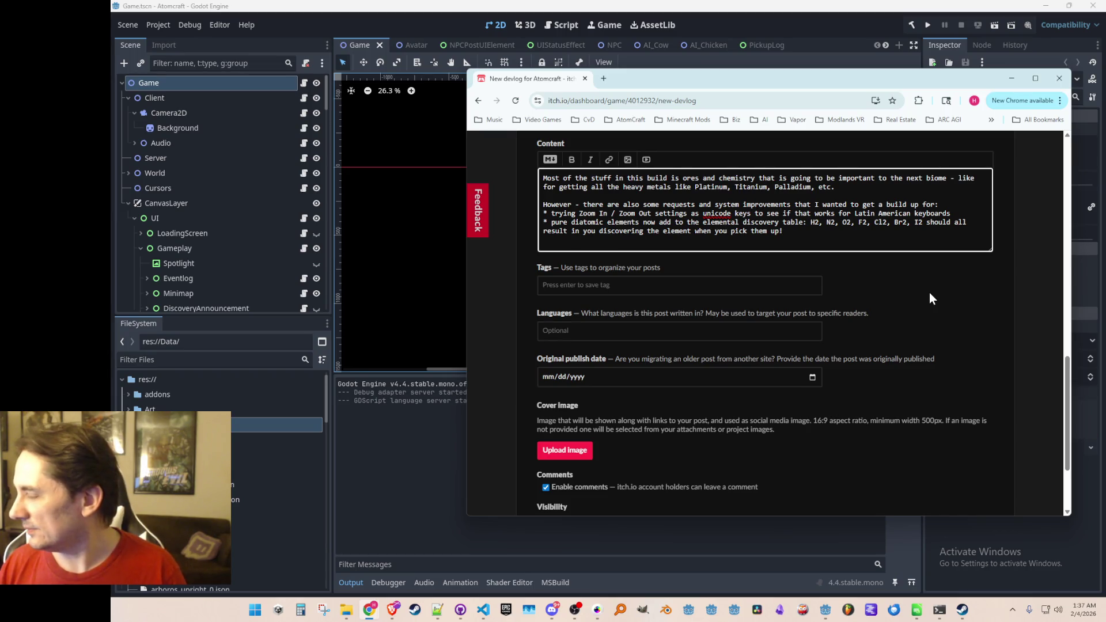
Add a bullet on fixing the Vanadium Oxide / Vanadium Pentoxide duplicate issue
{"action": "type", "text": "*"}
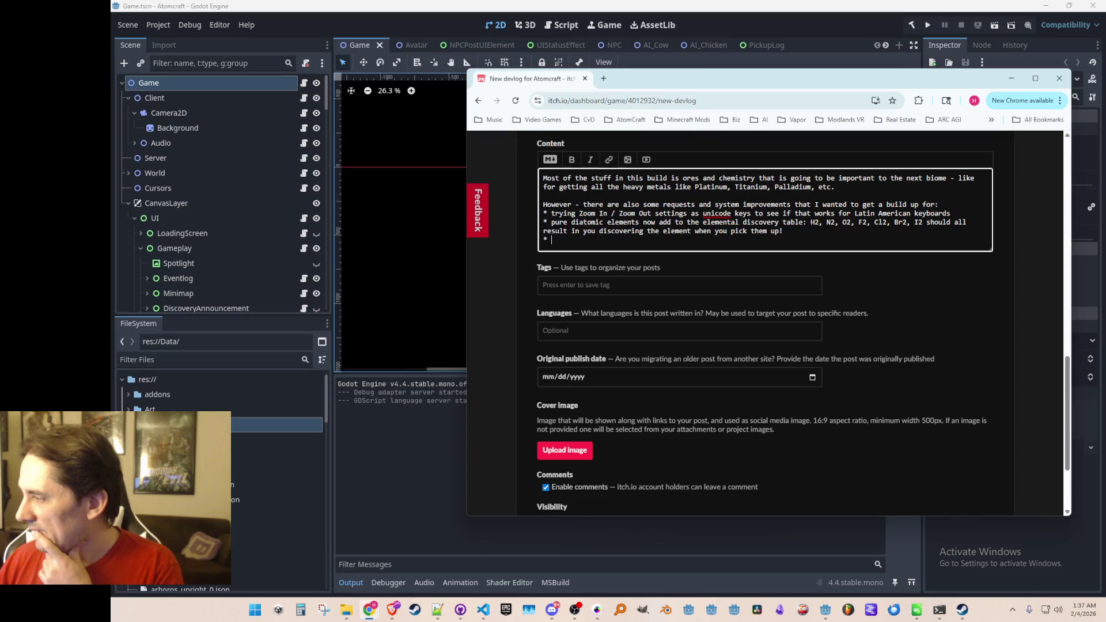
{"action": "left_click", "coordinate": [600, 246]}
{"action": "type", "text": "fixed dup"}
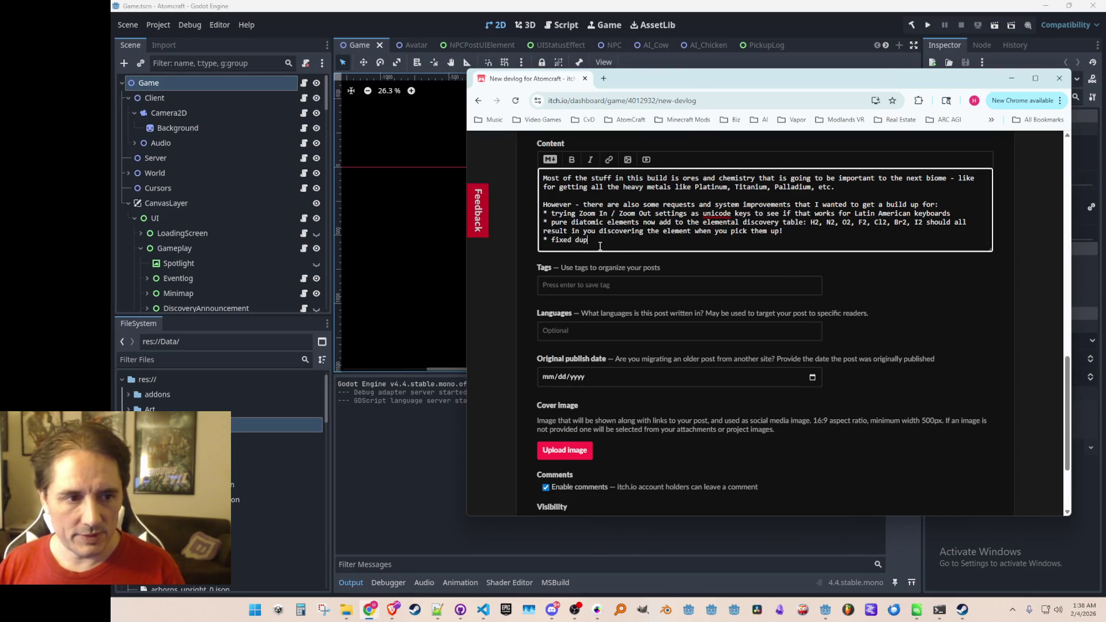
{"action": "type", "text": "licate issue with Vanadium Oxe"}
{"action": "key", "text": "BackSpace"}
{"action": "type", "text": "ide / Vanadium Pentoxide"}
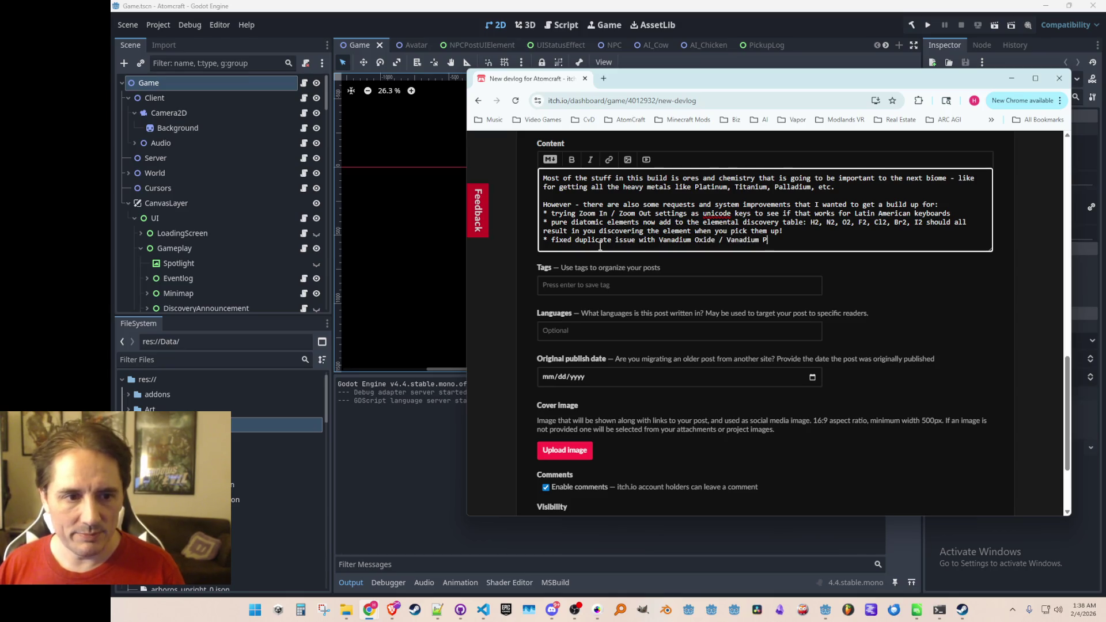
{"action": "key", "text": "Return"}
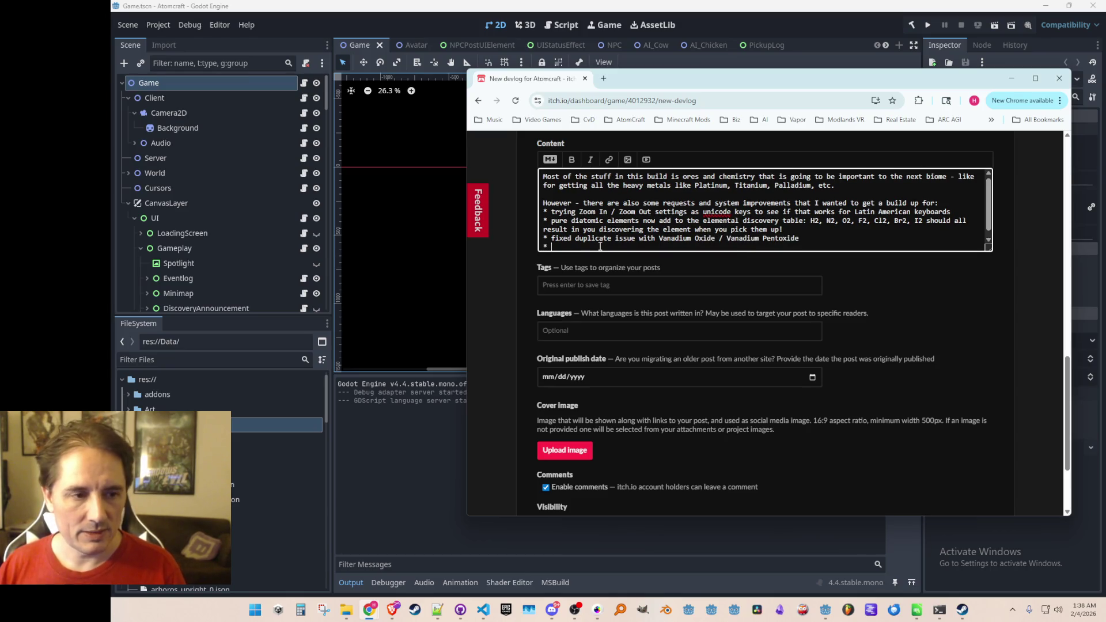
Add a final bullet on removing unnecessary materials and solving duplicate and material issues, then enlarge the Content box
{"action": "type", "text": "removed other unnecess"}
{"action": "type", "text": "ary materials and solved "}
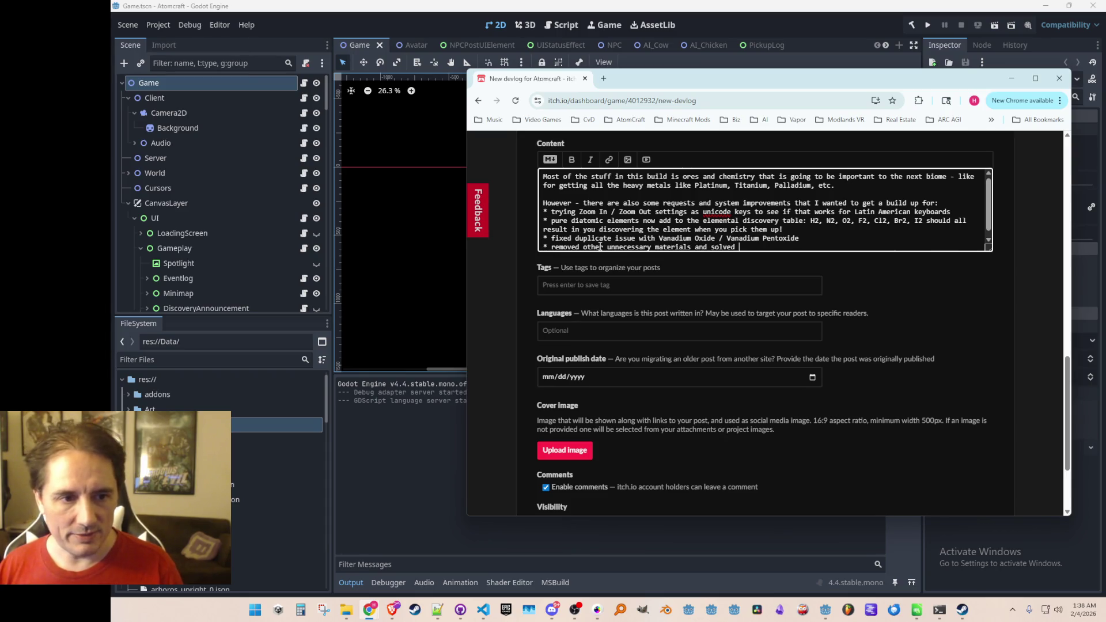
{"action": "type", "text": "some "}
{"action": "type", "text": "sd"}
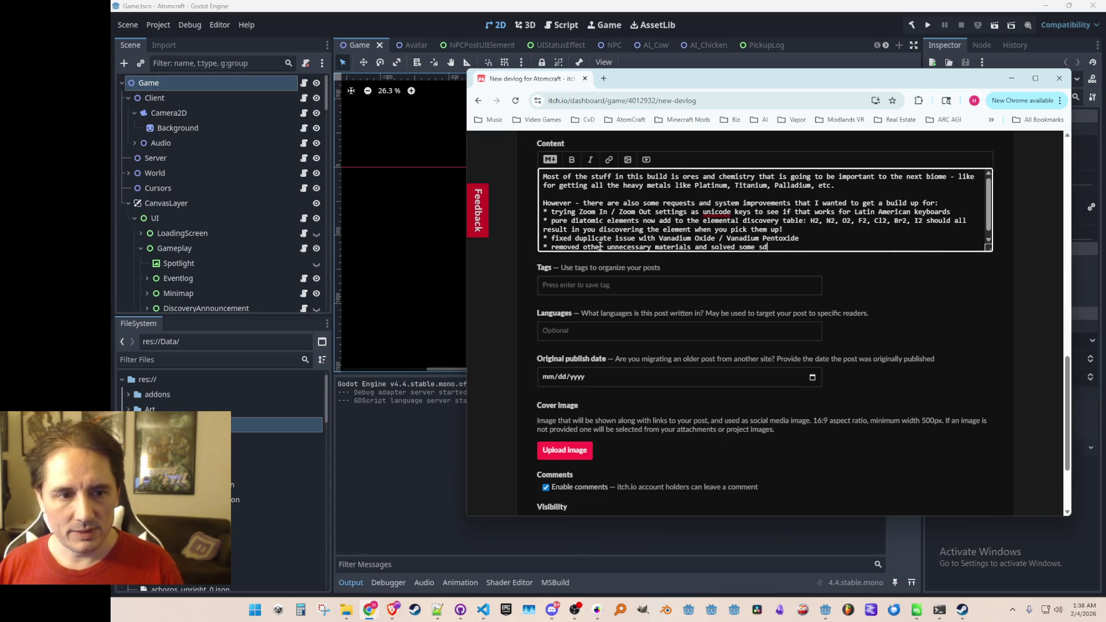
{"action": "key", "text": "BackSpace"}
{"action": "key", "text": "BackSpace"}
{"action": "type", "text": "duplicate an"}
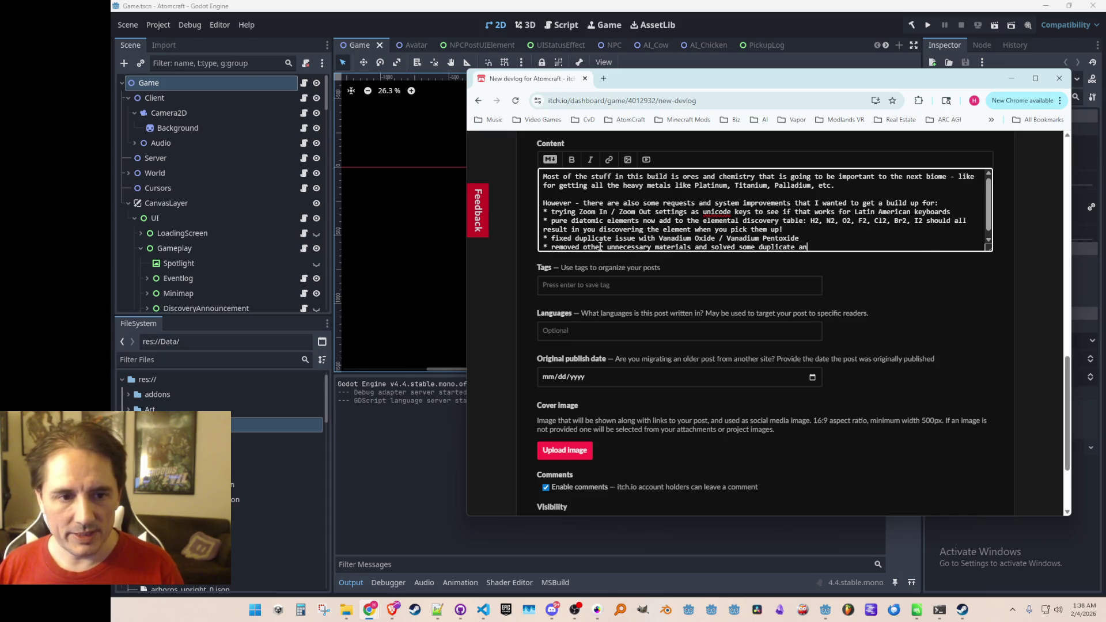
{"action": "type", "text": "d material issues"}
{"action": "key", "text": "Return"}
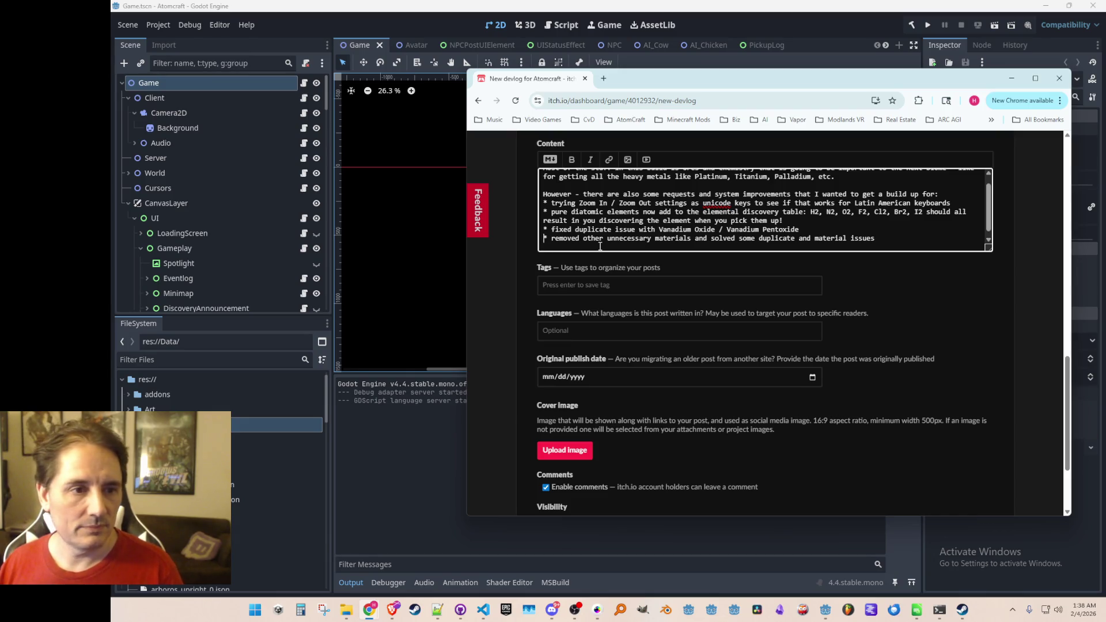
{"action": "key", "text": "ctrl+Home"}
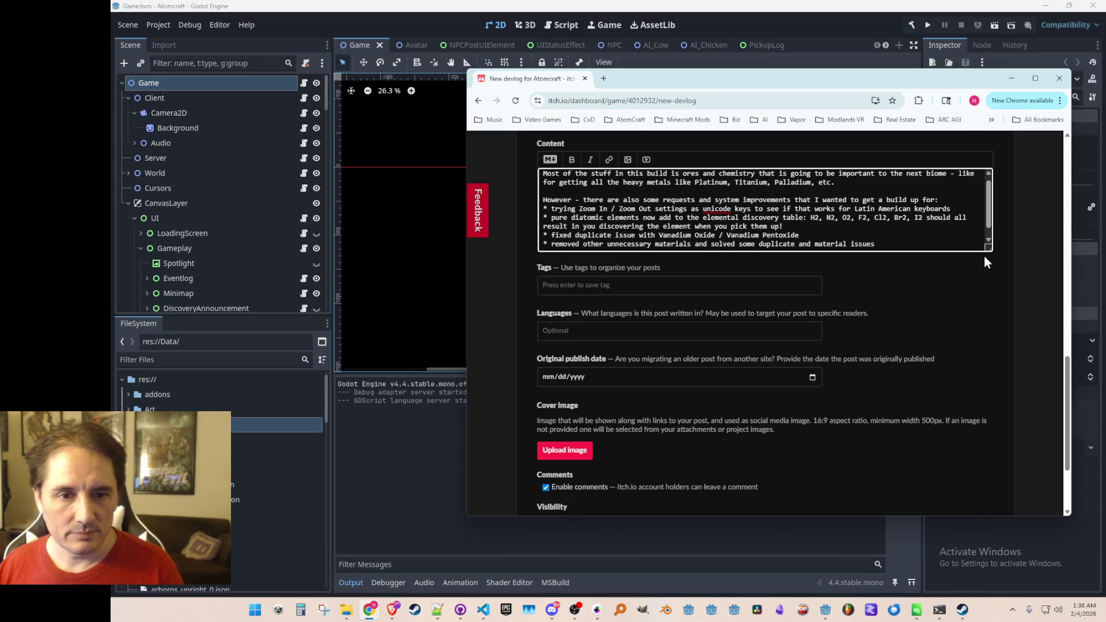
{"action": "left_click_drag", "start_coordinate": [989, 248], "coordinate": [992, 330]}
Write the closing: Petrochemistry tomorrow, third biome this coming weekend, check out the streams meanwhile
{"action": "scroll", "coordinate": [911, 366], "scroll_direction": "up", "scroll_amount": 2}
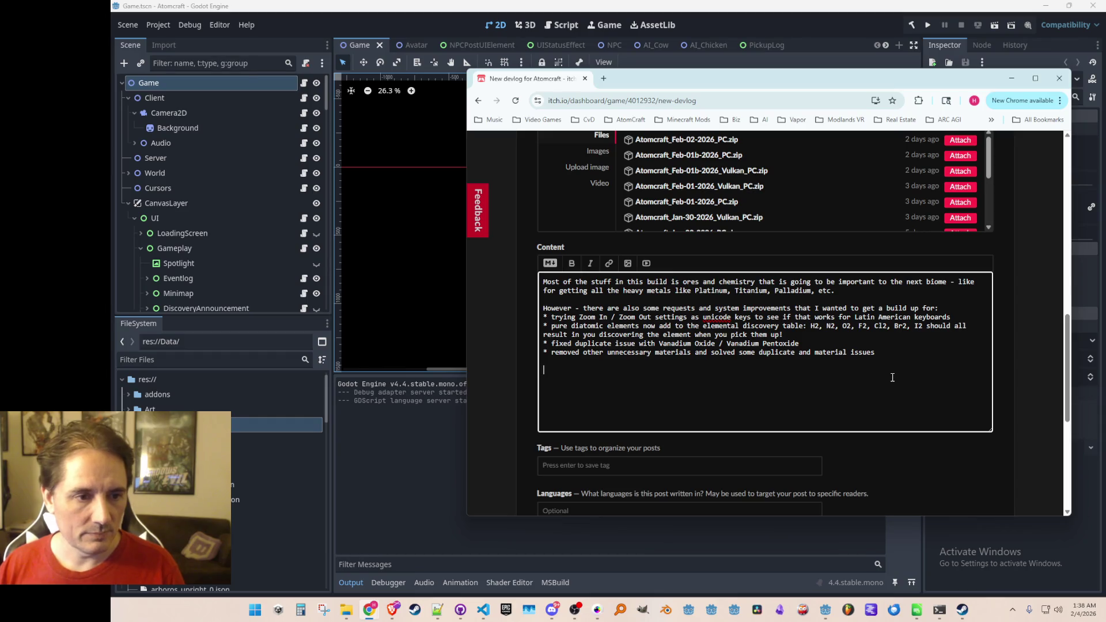
{"action": "type", "text": "Tomor"}
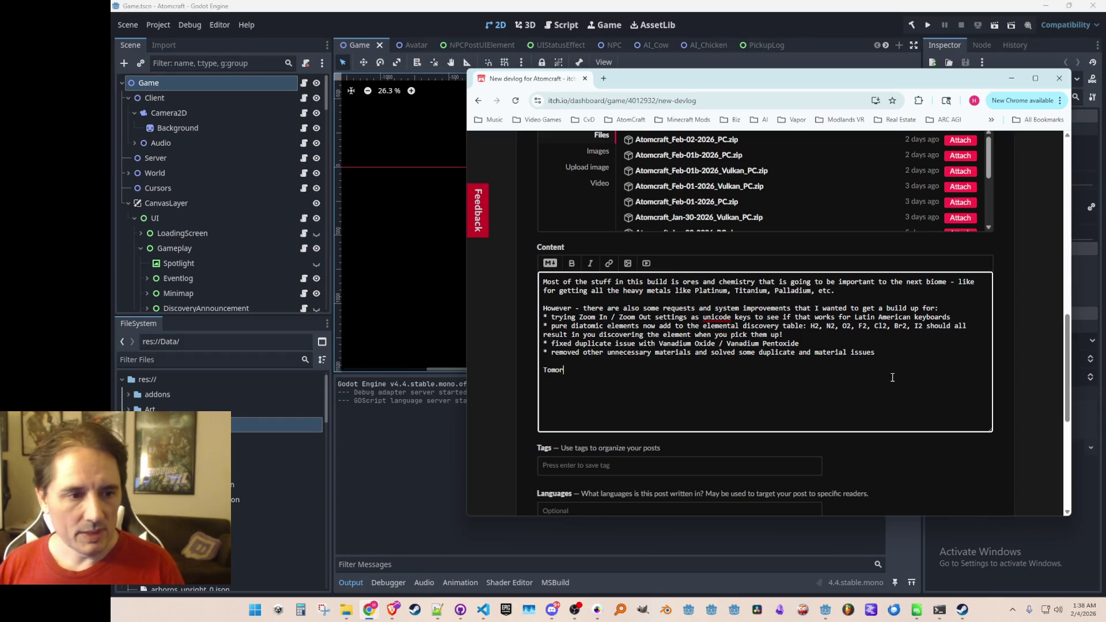
{"action": "type", "text": "row I'll be working a lot on the "}
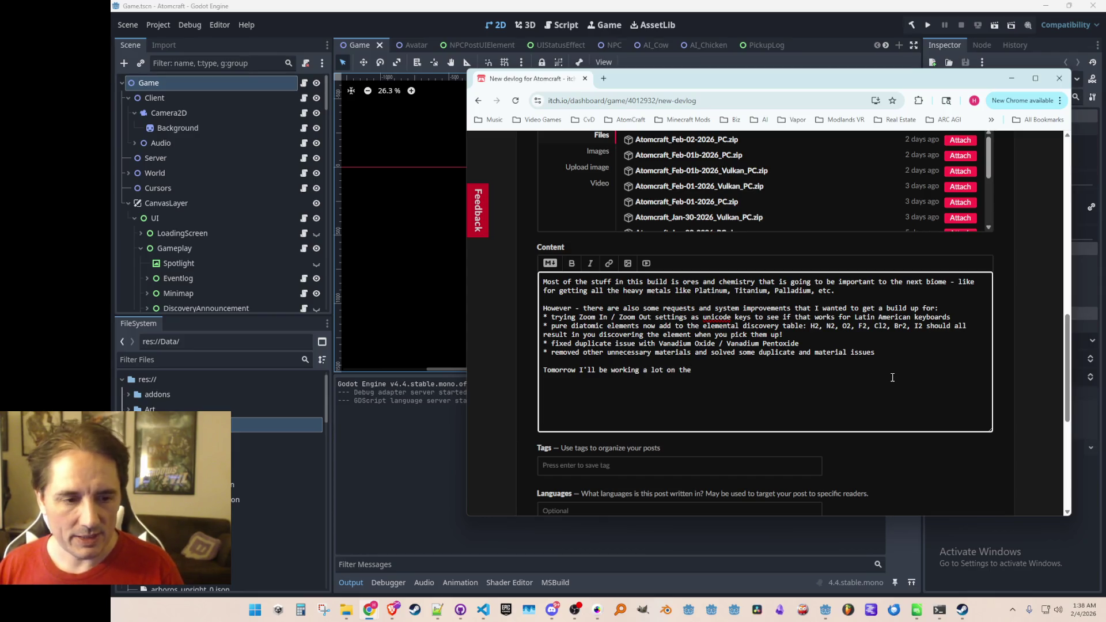
{"action": "type", "text": "Petrochemistry,"}
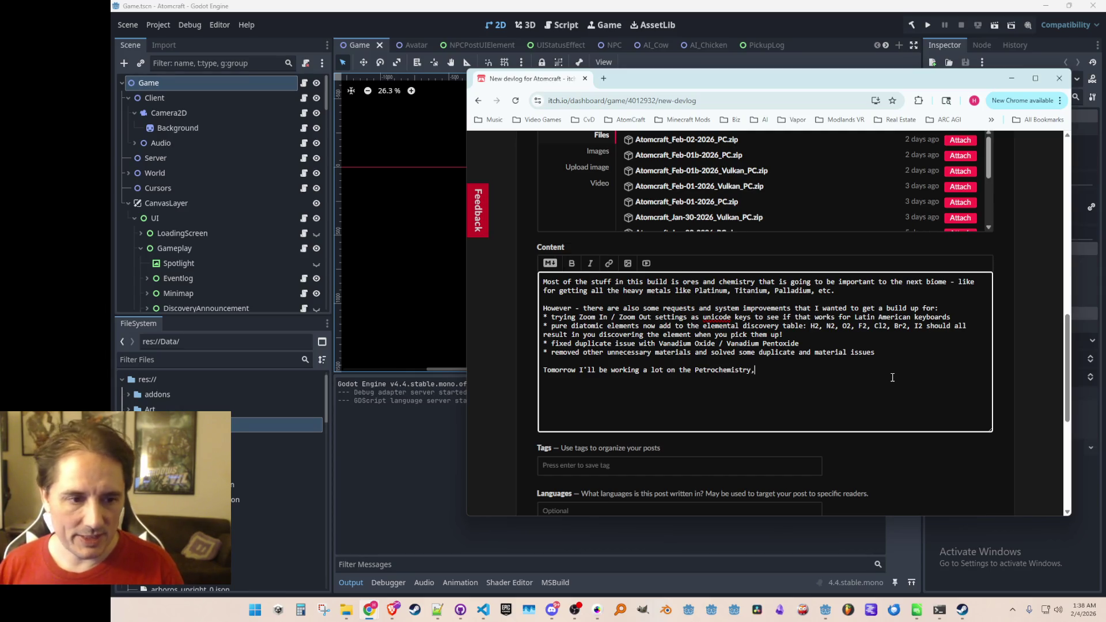
{"action": "type", "text": " so"}
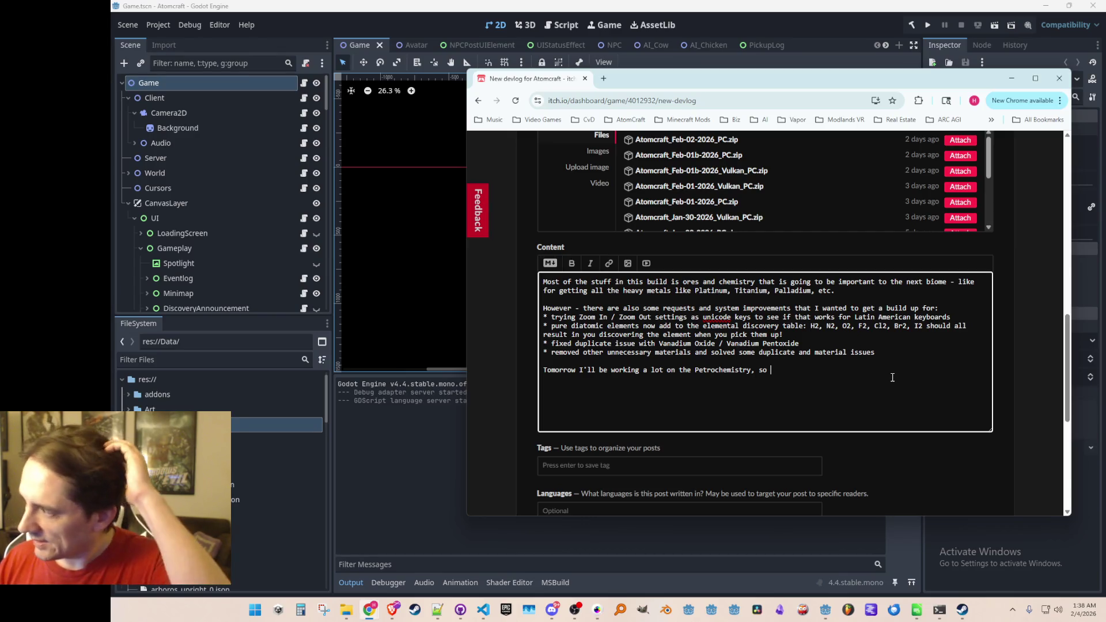
{"action": "key", "text": "BackSpace"}
{"action": "key", "text": "BackSpace"}
{"action": "key", "text": "BackSpace"}
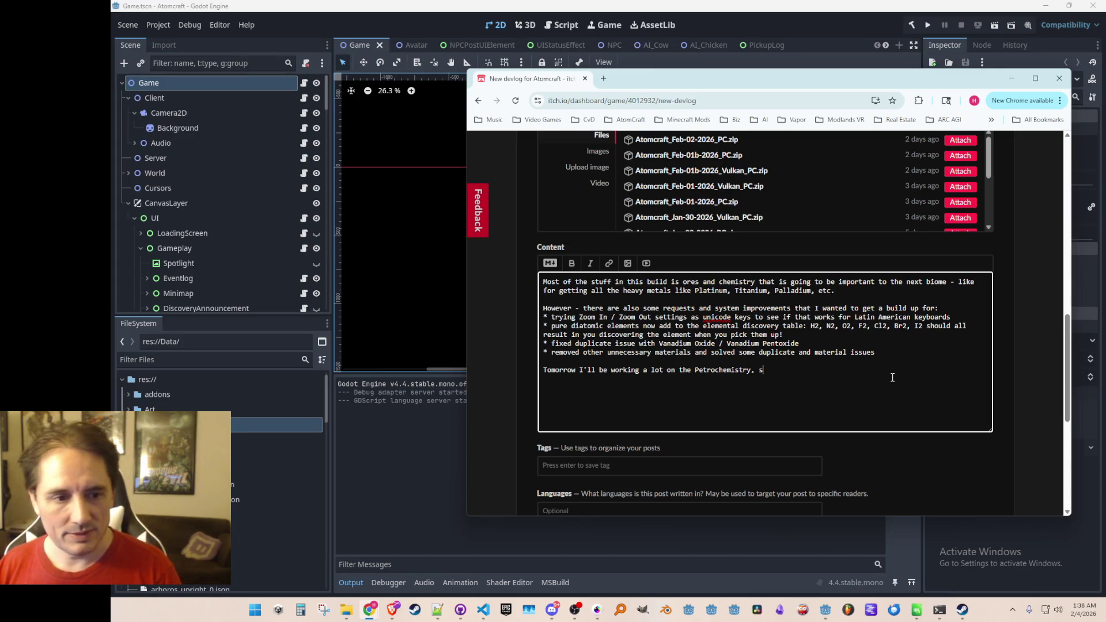
{"action": "key", "text": "BackSpace"}
{"action": "type", "text": "- the "}
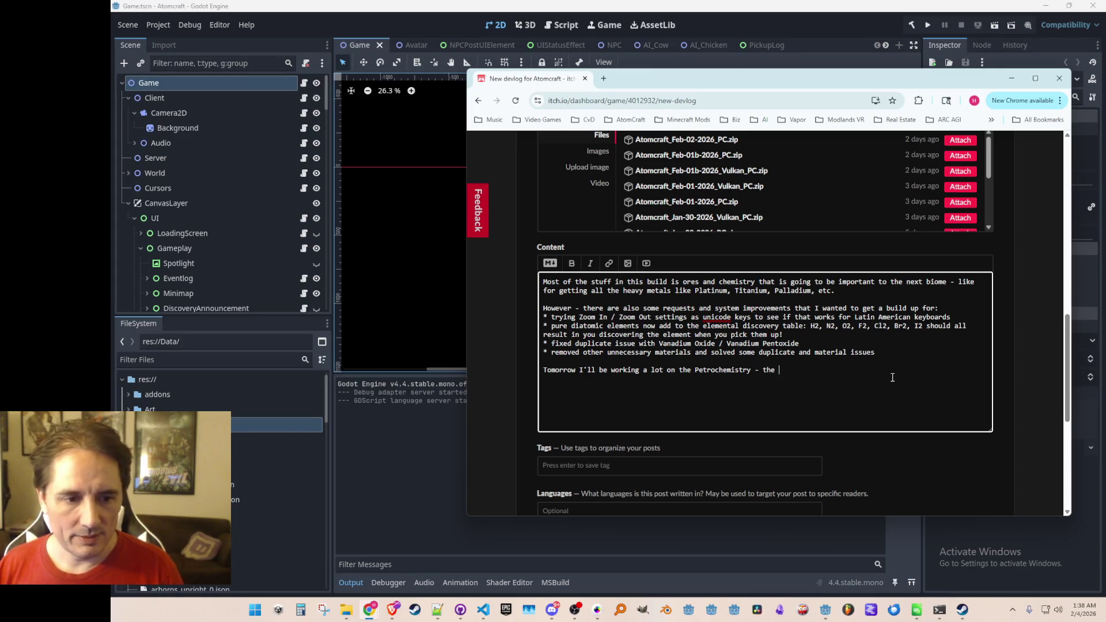
{"action": "type", "text": "goal is to get"}
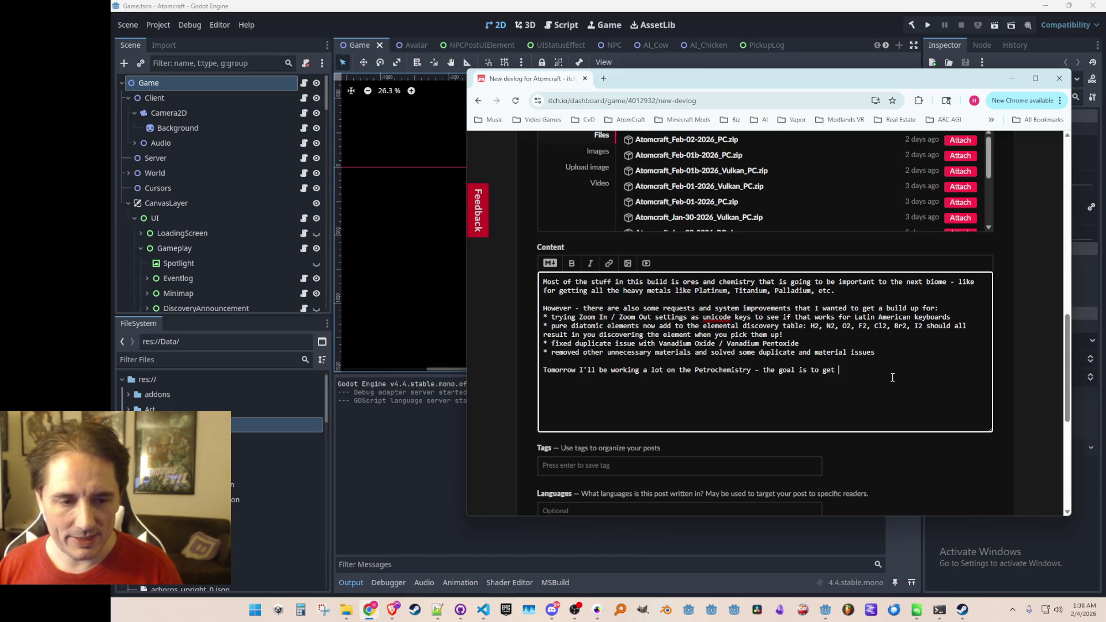
{"action": "type", "text": " t"}
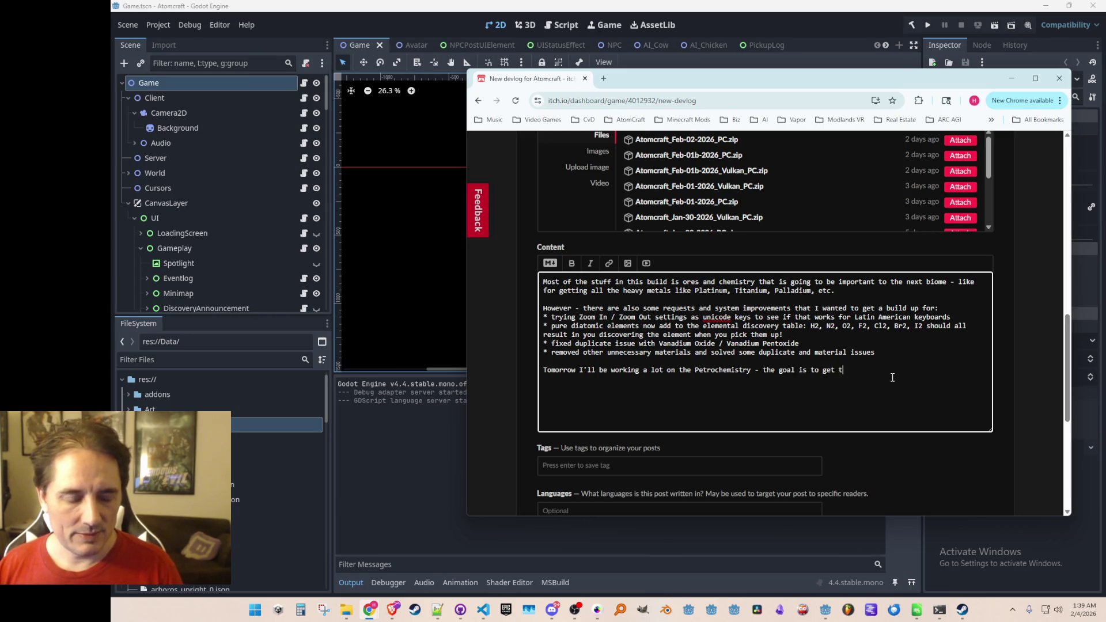
{"action": "type", "text": "he third biome in by"}
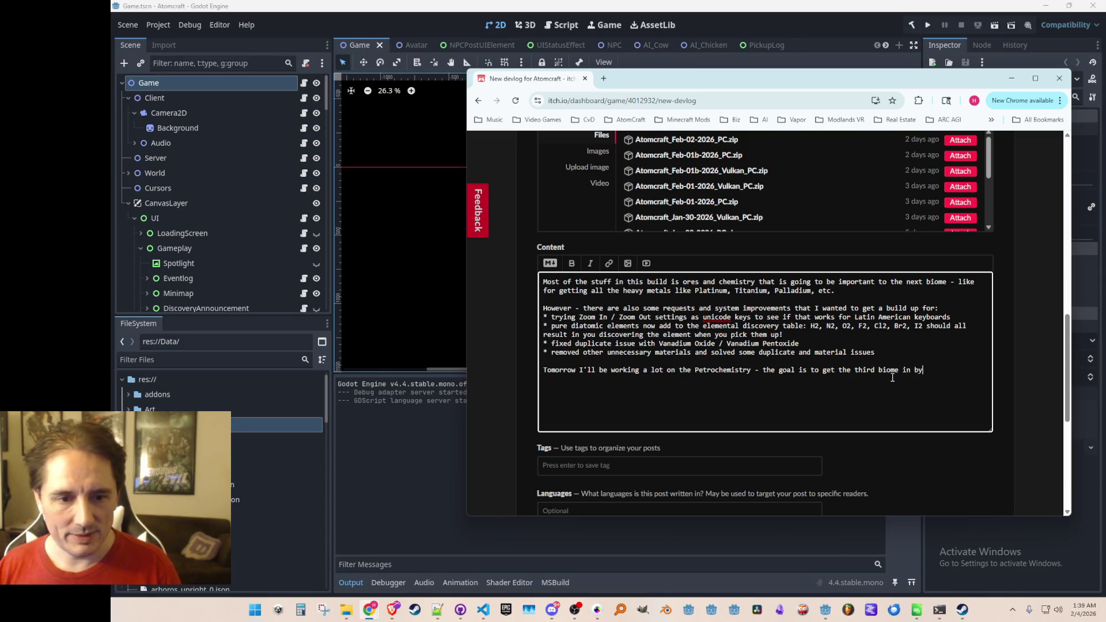
{"action": "key", "text": "BackSpace"}
{"action": "type", "text": "this coming "}
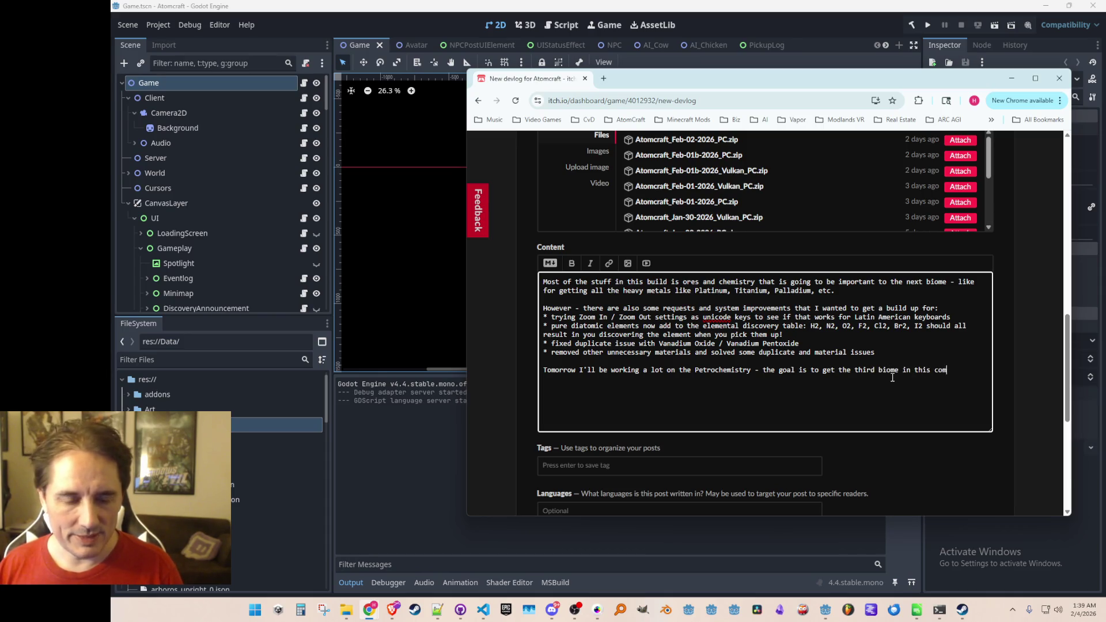
{"action": "type", "text": "weekend, "}
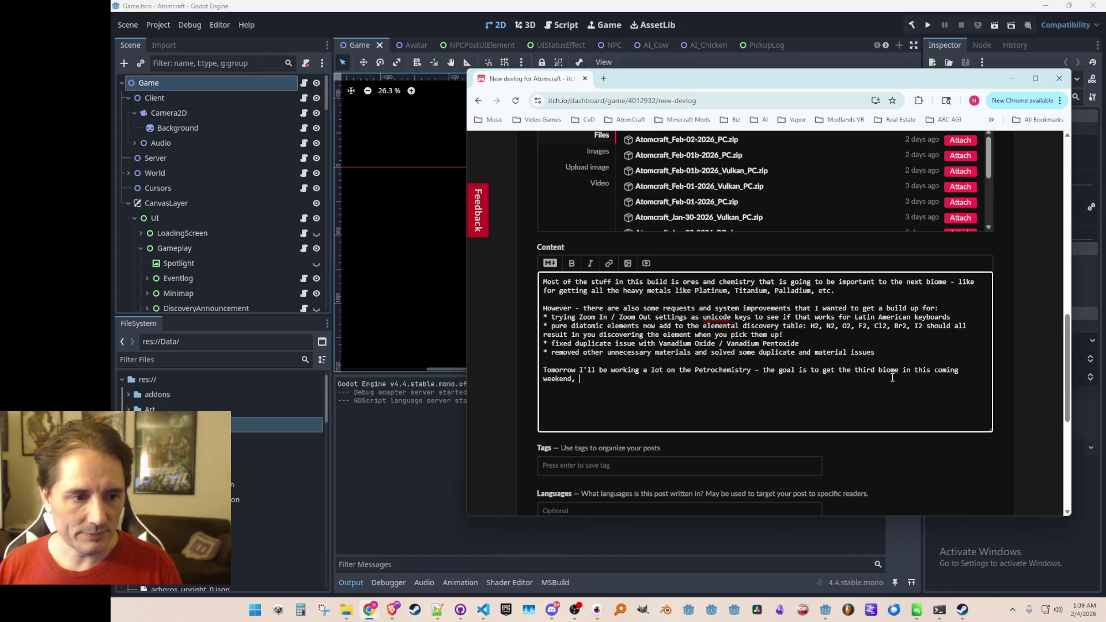
{"action": "type", "text": "s"}
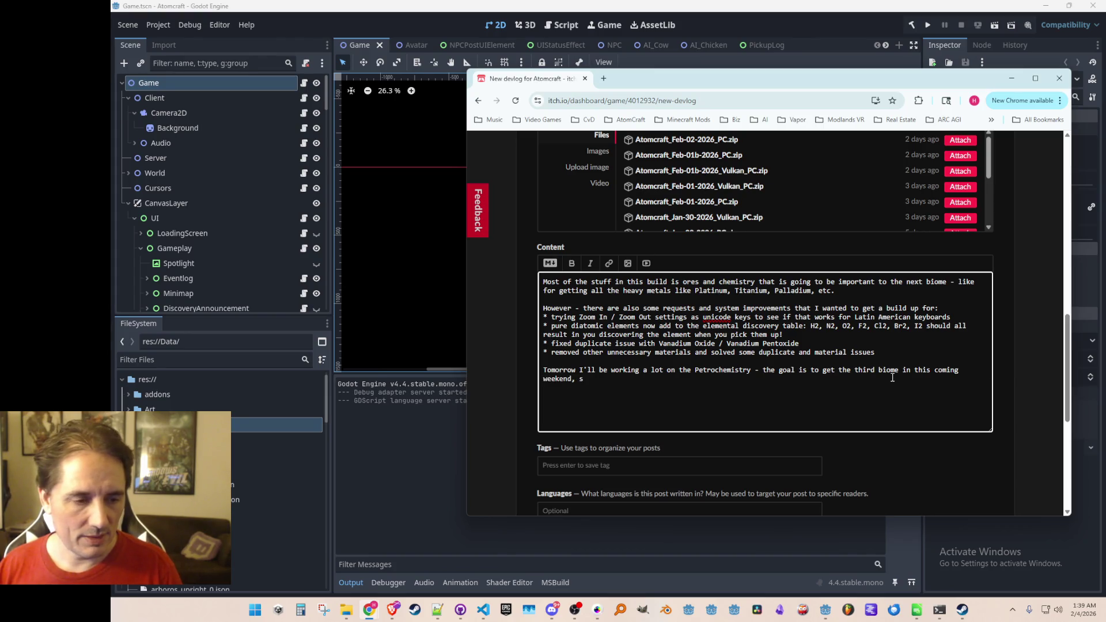
{"action": "type", "text": "o check out th"}
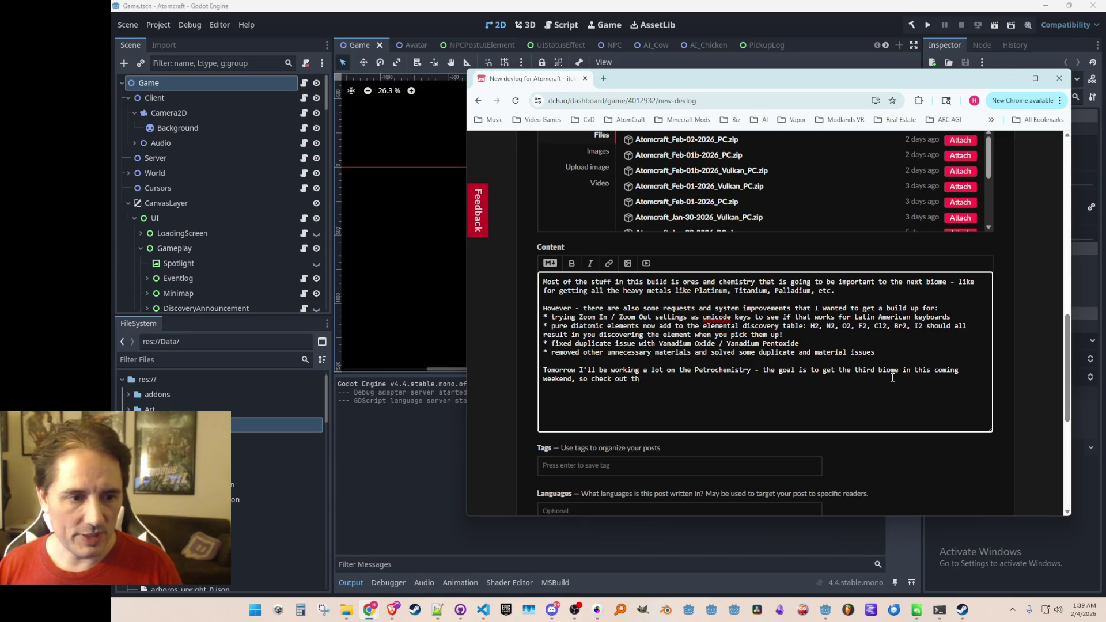
{"action": "type", "text": "e streams in the m"}
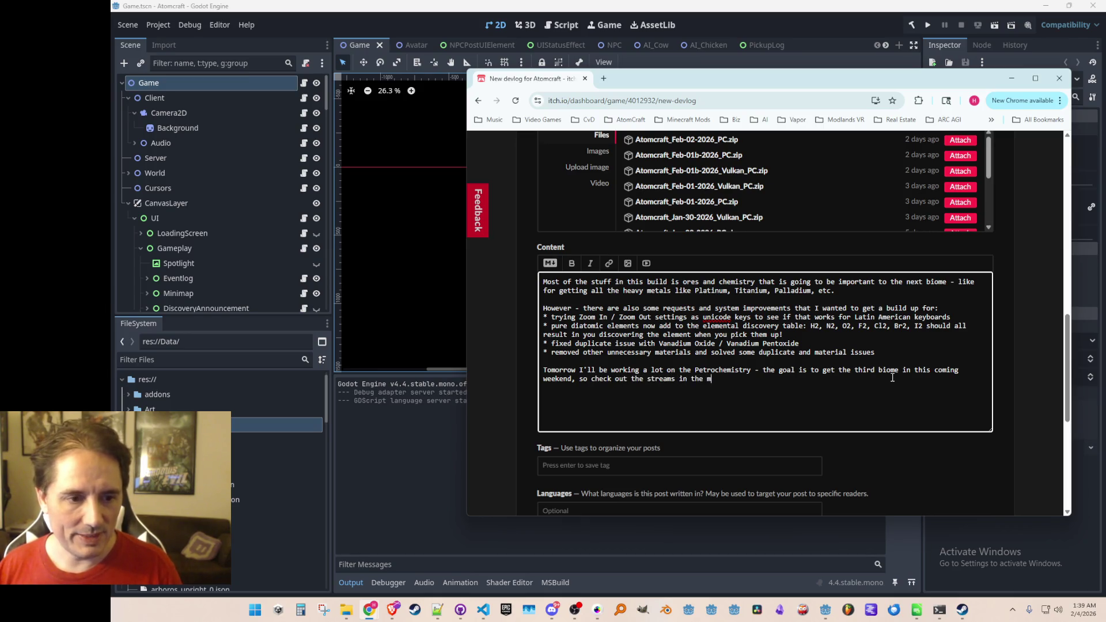
{"action": "type", "text": "eantime! :)"}
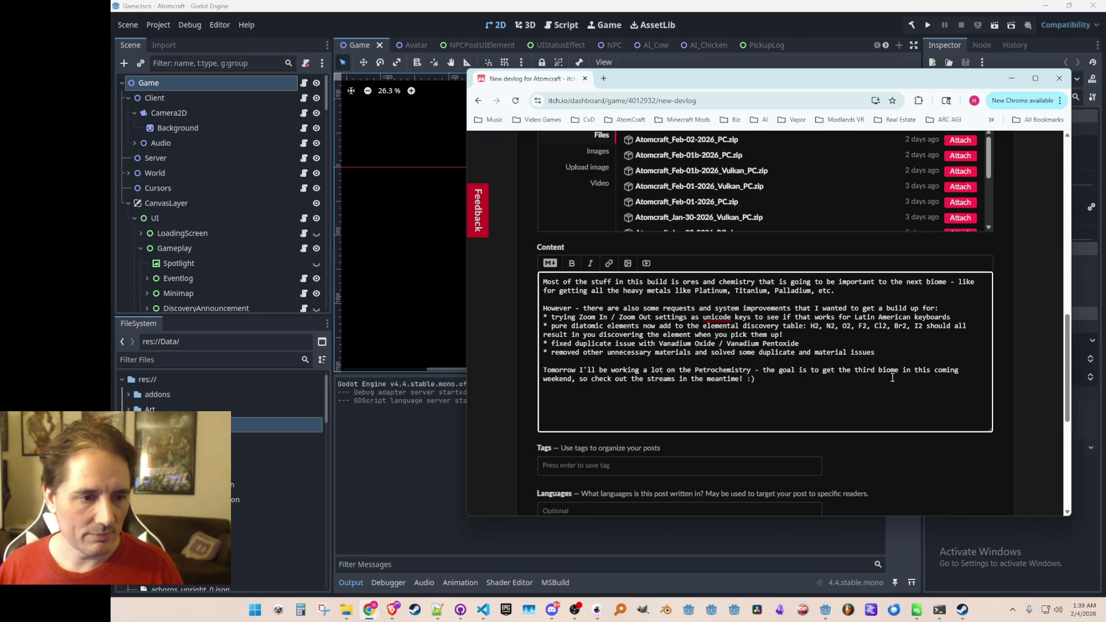
Mark the devlog post as Published and save it
{"action": "scroll", "coordinate": [892, 374], "scroll_direction": "down", "scroll_amount": 5}
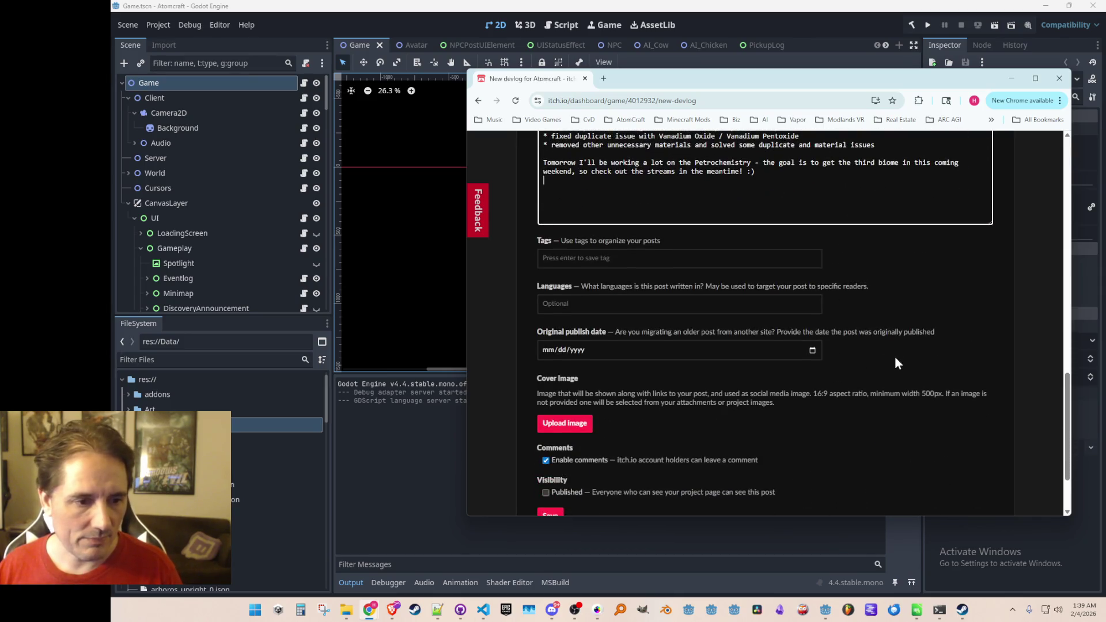
{"action": "left_click", "coordinate": [547, 399]}
{"action": "left_click", "coordinate": [550, 425]}
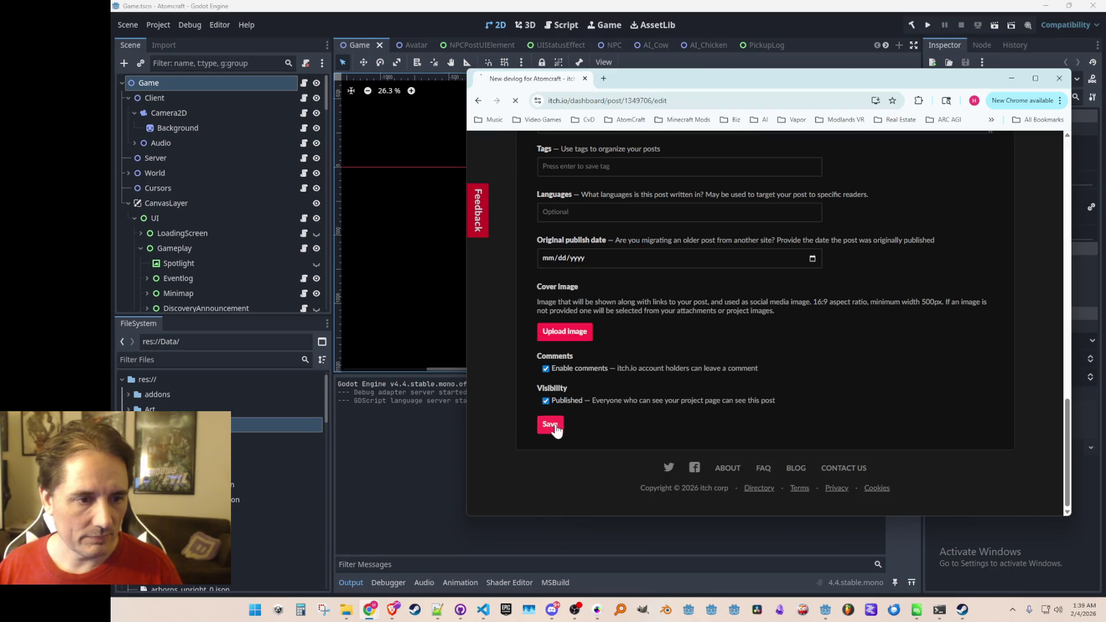
Review the published post page, then switch back to the Godot editor
{"action": "scroll", "coordinate": [751, 337], "scroll_direction": "down", "scroll_amount": 6}
{"action": "scroll", "coordinate": [811, 263], "scroll_direction": "up", "scroll_amount": 4}
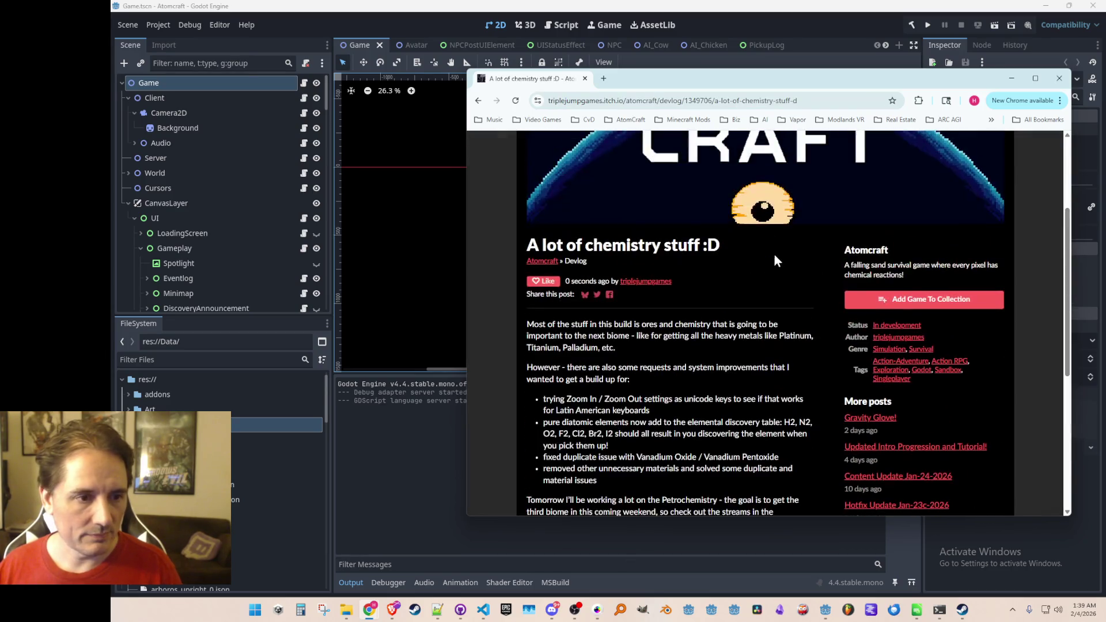
{"action": "scroll", "coordinate": [763, 230], "scroll_direction": "up", "scroll_amount": 3}
{"action": "left_click", "coordinate": [784, 99]}
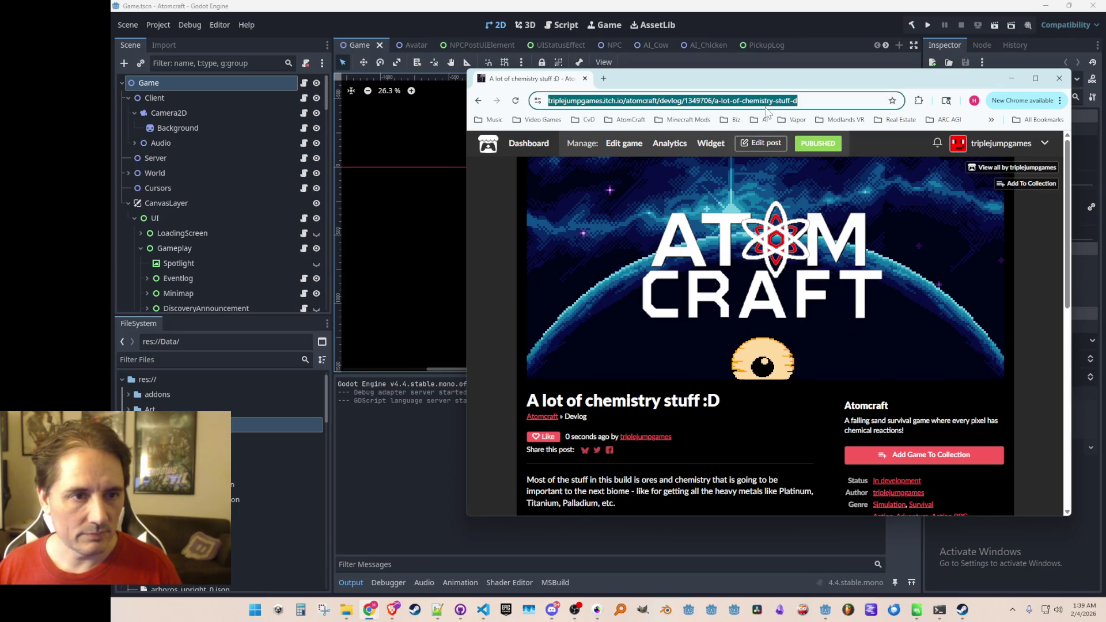
{"action": "key", "text": "alt+Tab"}
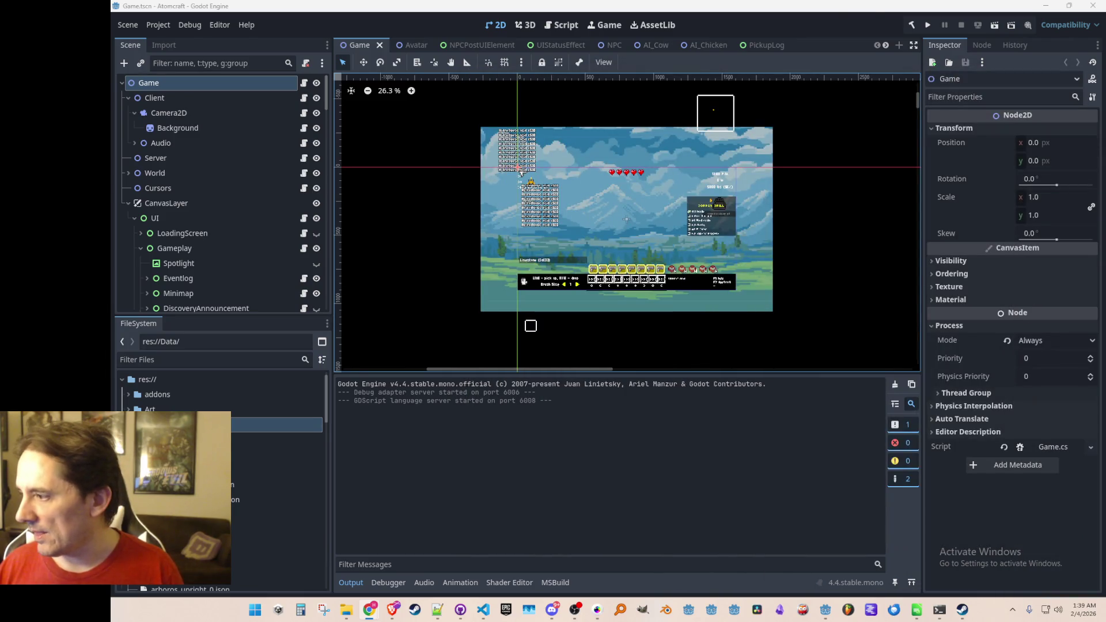